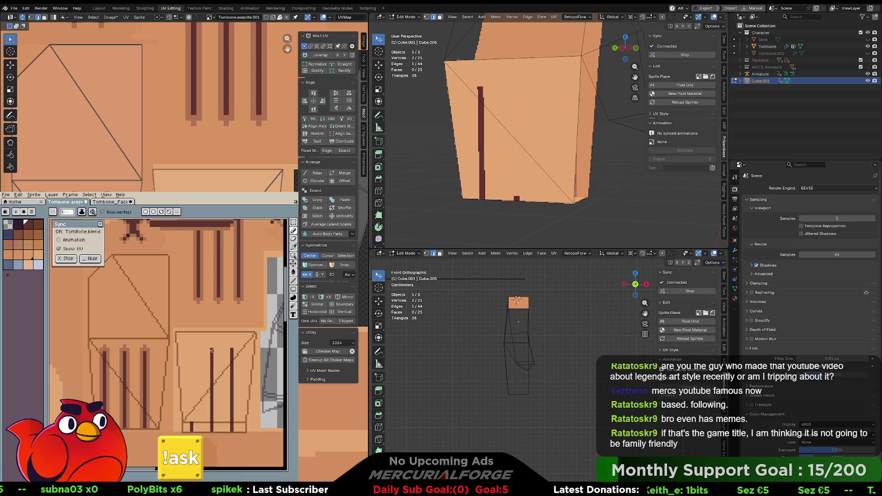
- Draw a straight dark brown stripe down the texture's lower box, then return to the orange base colour
key("alt")
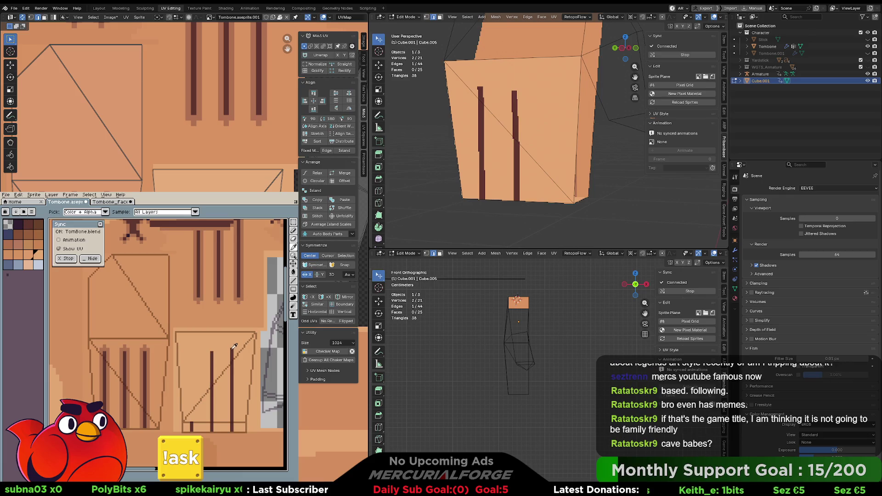
left_click(191, 420, "alt")
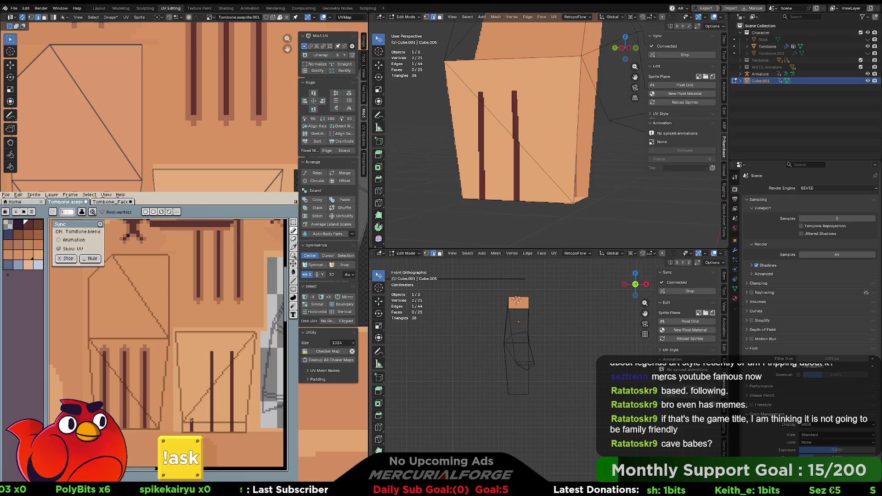
left_click(193, 353, "shift")
left_click(158, 350, "alt")
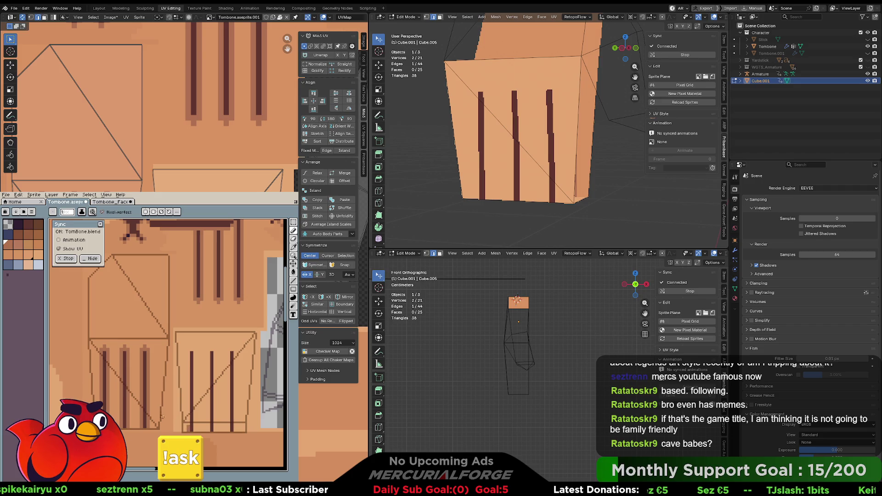
- Orbit the 3D view to the mesh underside and select one face in face select mode
mouse_move(574, 201)
middle_mouse_down()
mouse_move(548, 159)
mouse_move(549, 170)
middle_mouse_up()
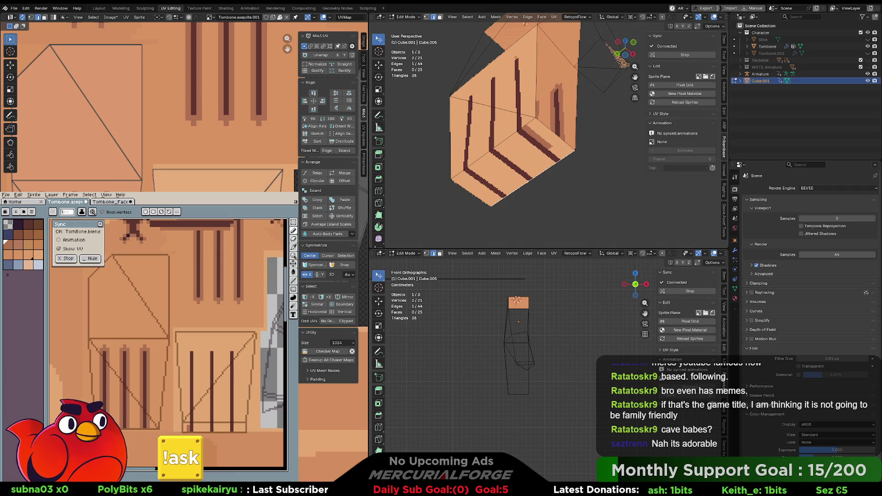
middle_click_drag(479, 178, 549, 171)
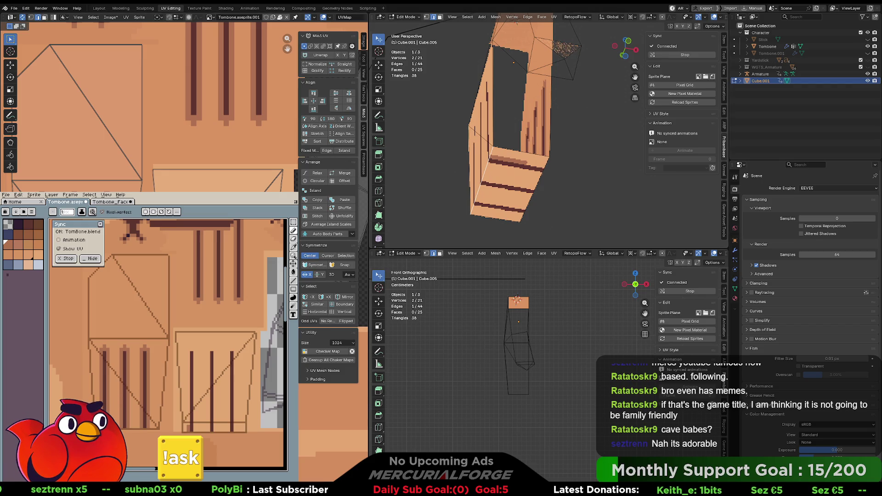
key("3")
left_click(518, 349)
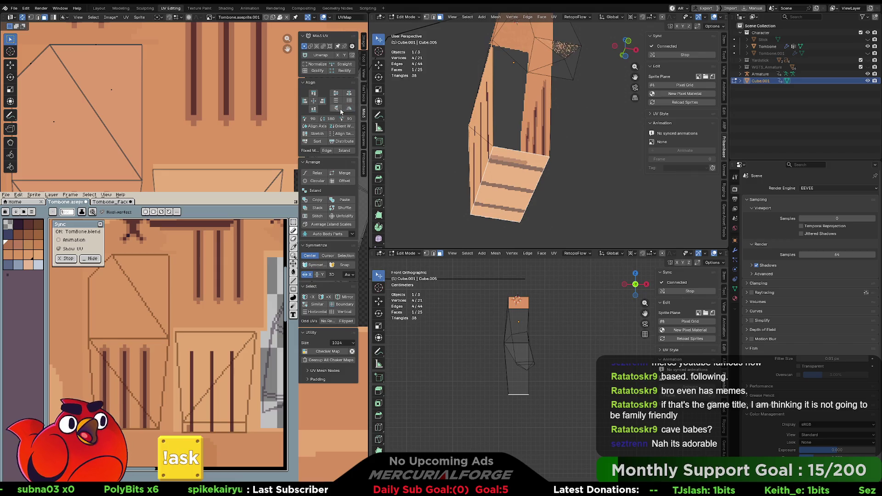
- Deselect the face and orbit around the mesh to view its striped side faces
left_click(566, 192)
mouse_move(567, 193)
middle_mouse_down()
mouse_move(596, 191)
mouse_move(499, 202)
mouse_move(503, 177)
middle_mouse_up()
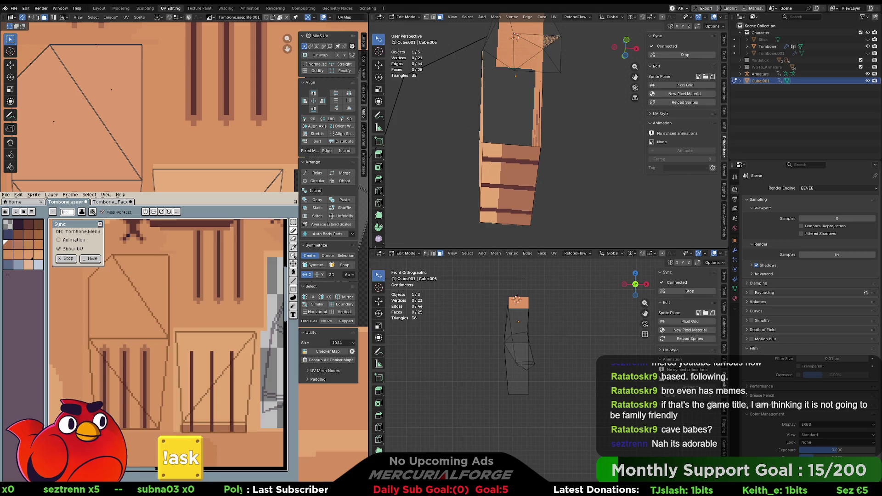
middle_click_drag(487, 137, 502, 134)
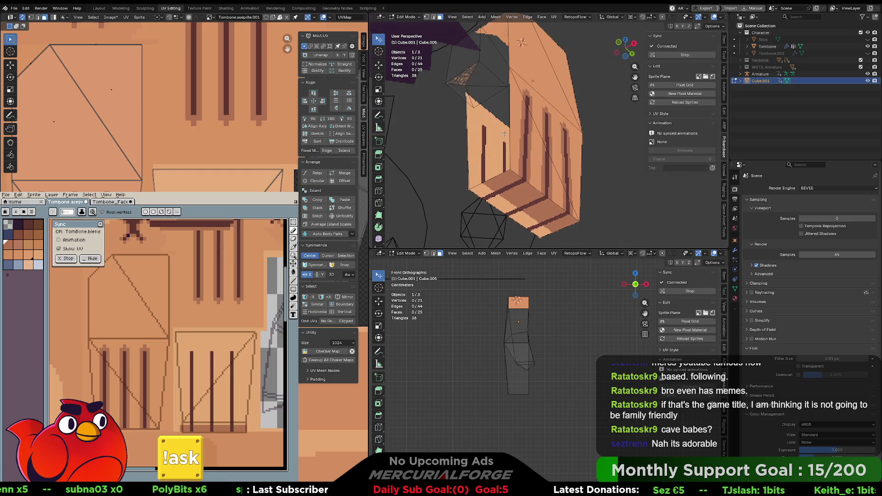
- Select the mesh's bottom face and paint the dark band across the texture's top in Aseprite
left_click(523, 204)
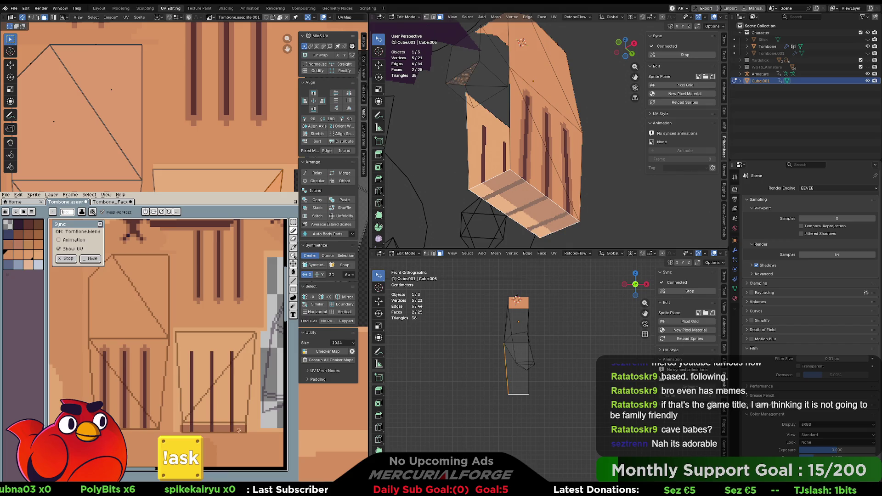
key("g")
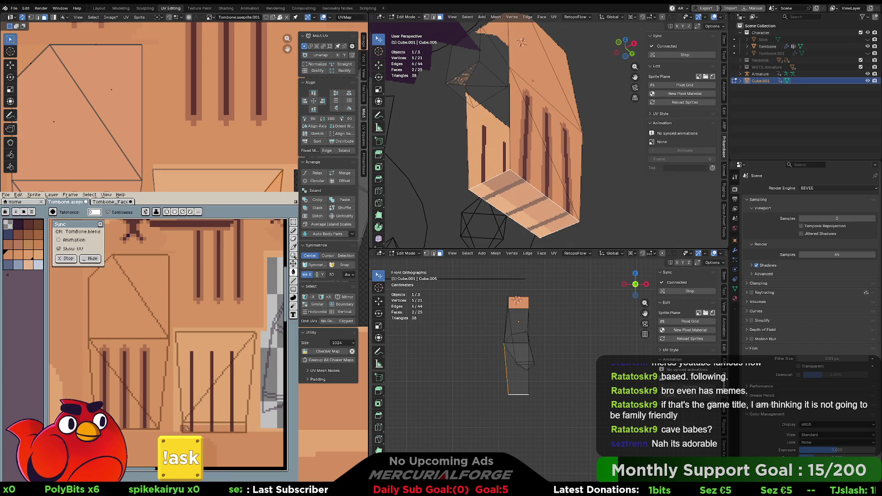
key("space")
left_click_drag(211, 420, 204, 424)
key("i")
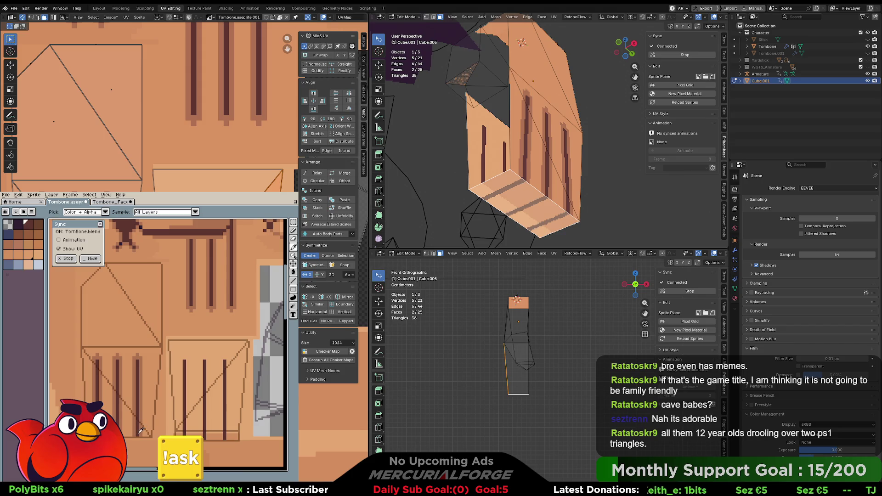
key("g")
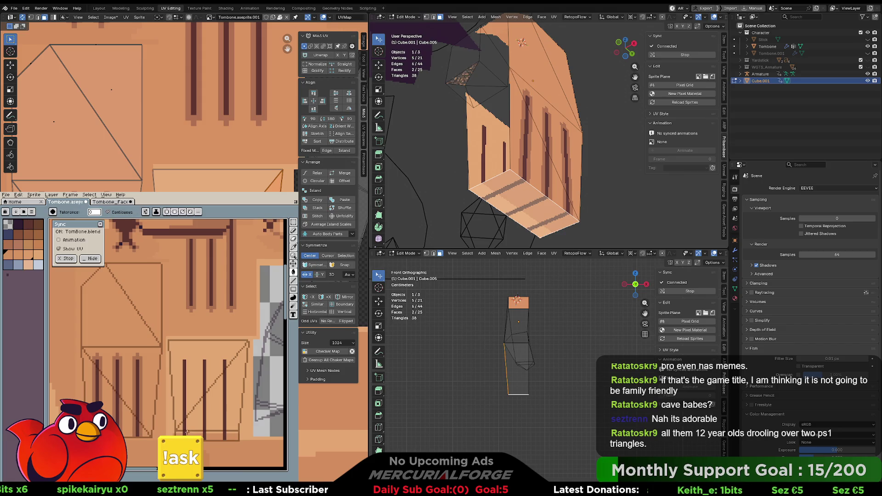
key("b")
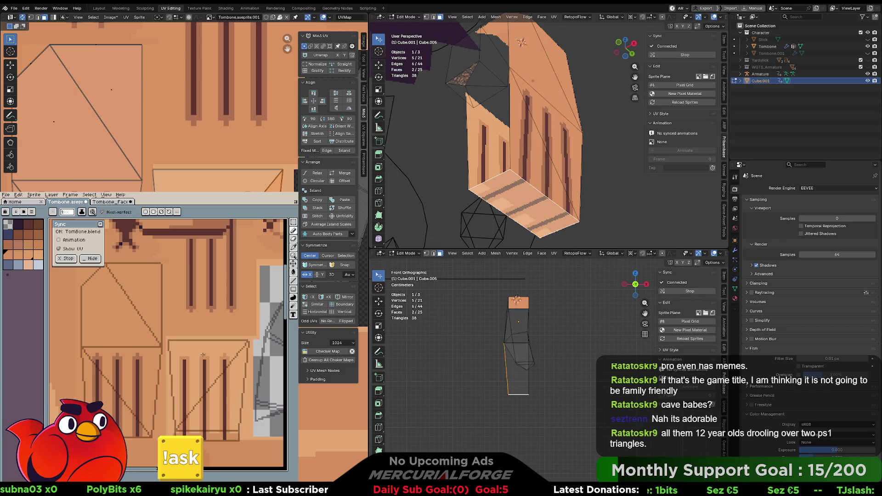
- Deselect the faces and orbit around the hand mesh to check the new stripes
middle_click_drag(204, 404, 199, 408)
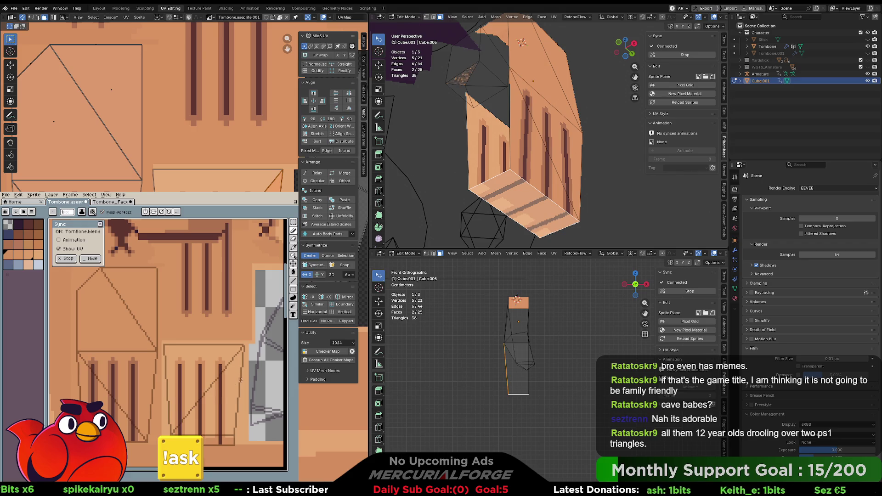
mouse_move(552, 184)
middle_mouse_down()
mouse_move(588, 195)
mouse_move(594, 186)
mouse_move(568, 146)
mouse_move(560, 156)
mouse_move(532, 105)
mouse_move(514, 146)
middle_mouse_up()
left_click(588, 194)
mouse_move(556, 178)
middle_mouse_down()
mouse_move(623, 174)
mouse_move(507, 169)
mouse_move(588, 141)
mouse_move(608, 94)
mouse_move(603, 123)
mouse_move(562, 132)
middle_mouse_up()
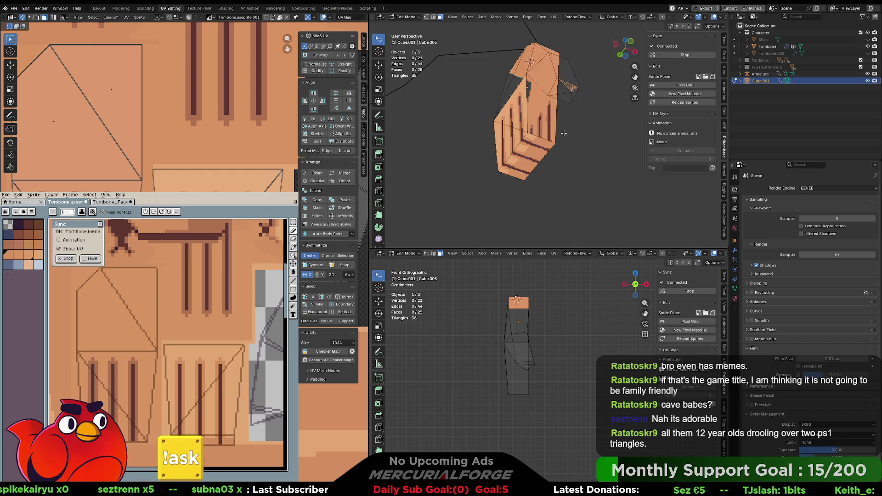
- Re-enter Edit Mode and select the hand face together with the upper face
mouse_move(460, 178)
middle_mouse_down()
mouse_move(562, 161)
mouse_move(534, 156)
middle_mouse_up()
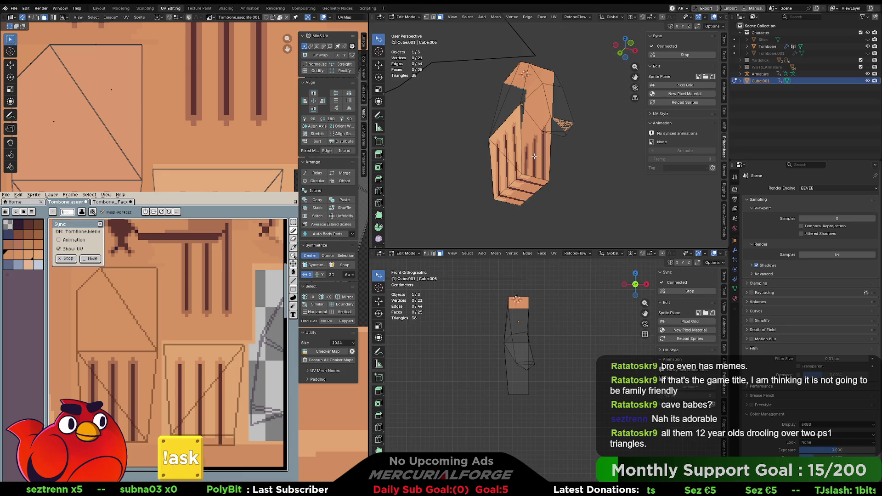
key("Tab")
key("Tab")
left_click(534, 154)
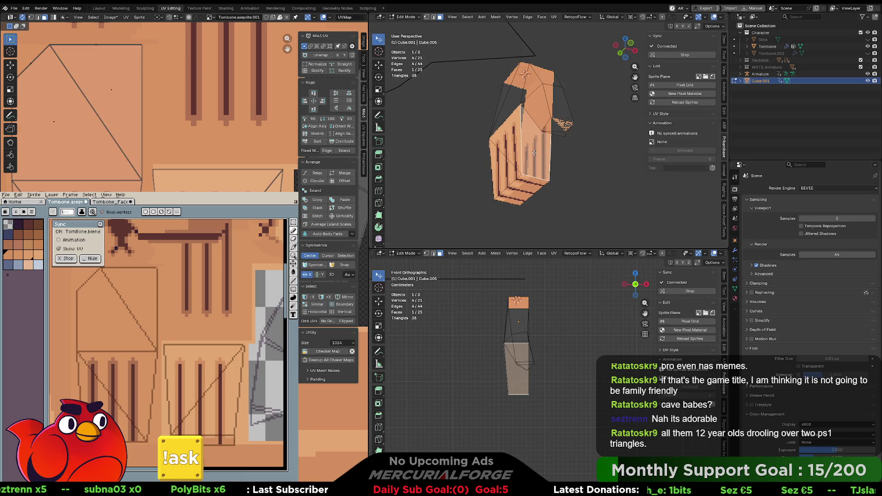
scroll(238, 176, "down", 3)
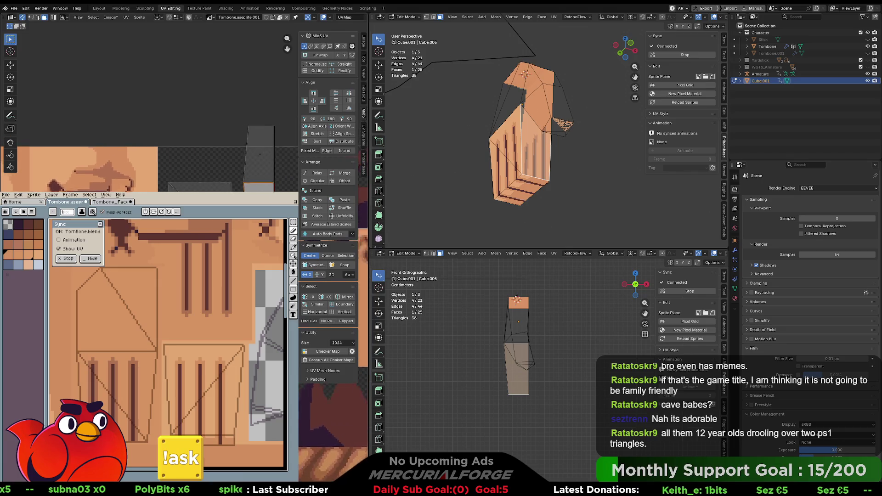
left_click(246, 157, "shift")
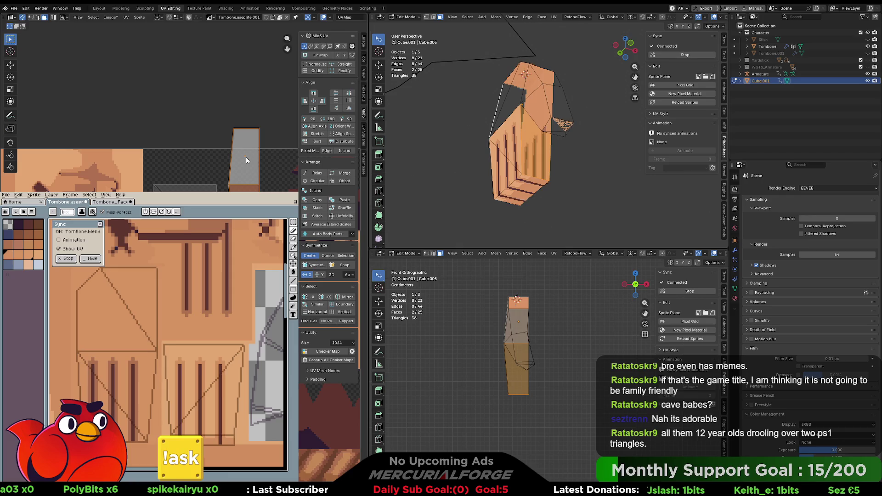
- Move the selected UV island to a new spot on the texture, then drop one face from the selection
key("g")
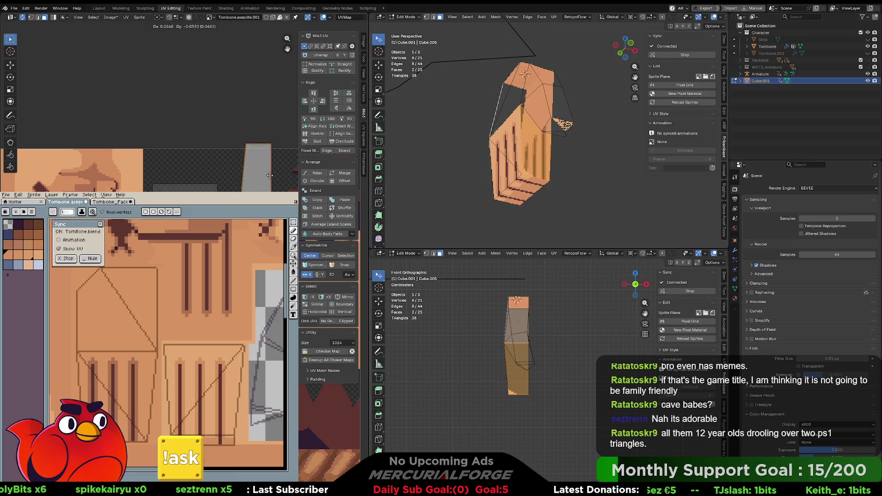
key("Return")
left_click(249, 161, "shift")
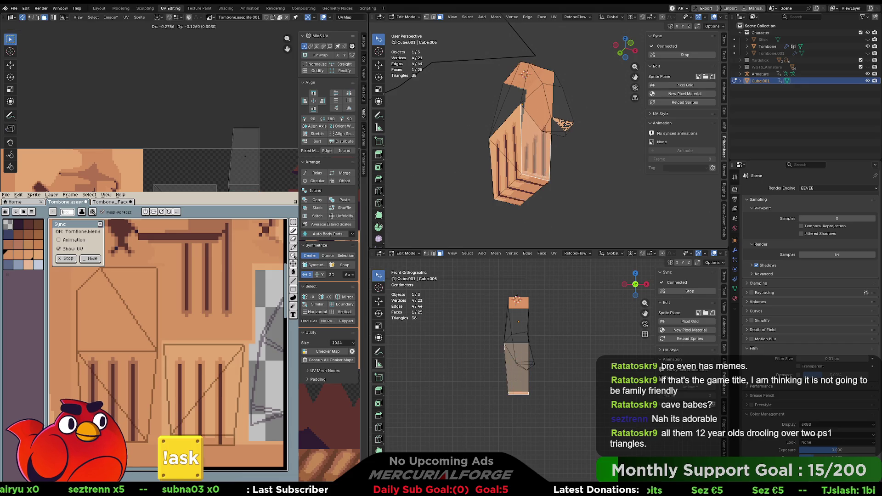
scroll(149, 106, "up", 5)
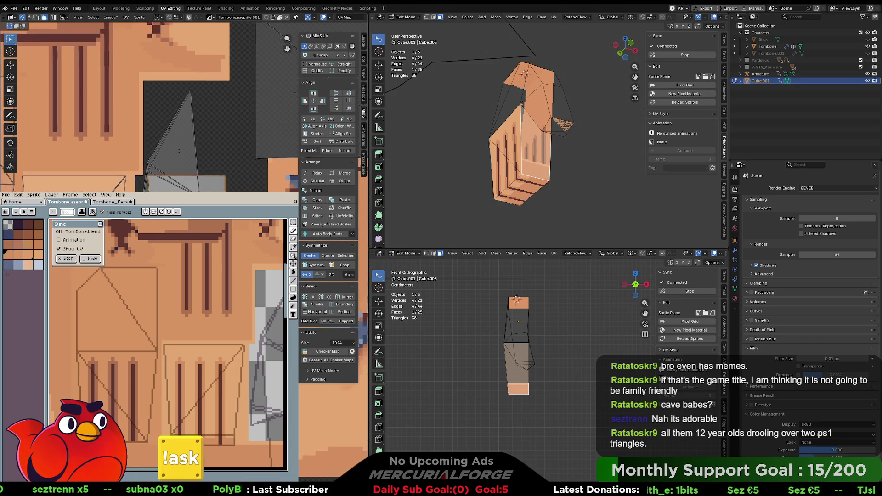
- Select the triangle UV island, narrow it to a single face and nudge that face's UVs
left_click(165, 179)
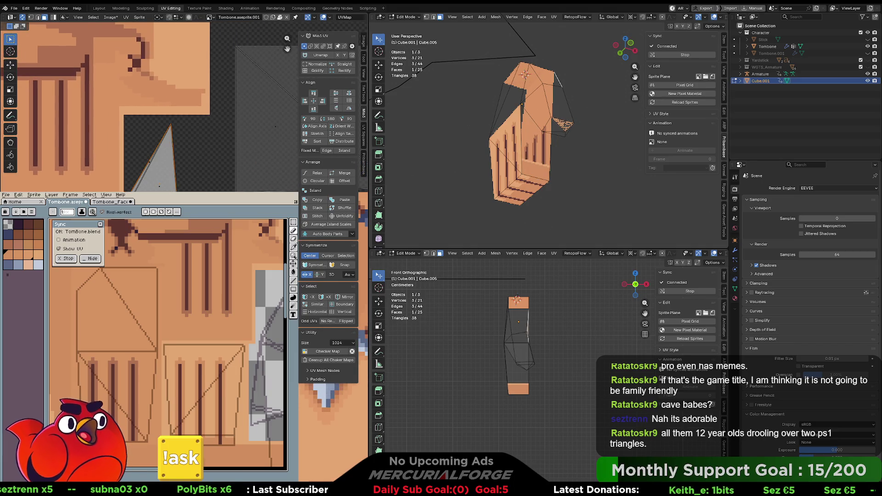
key("ctrl+l")
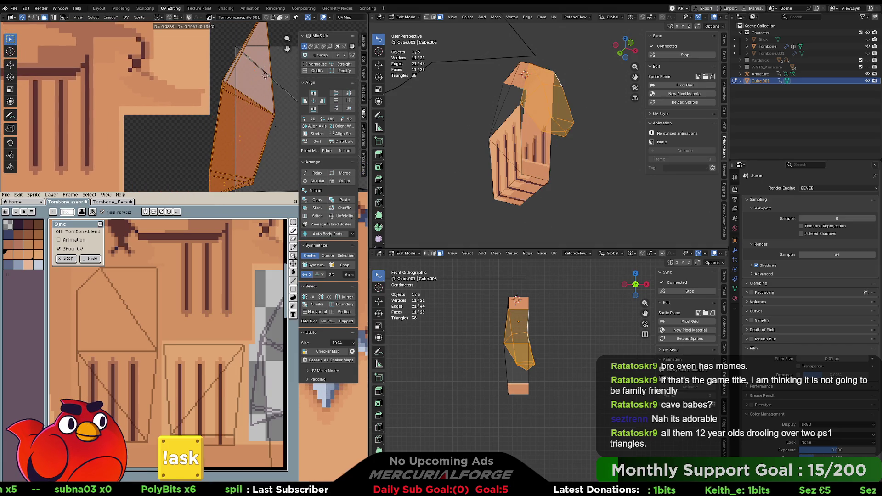
left_click(529, 76)
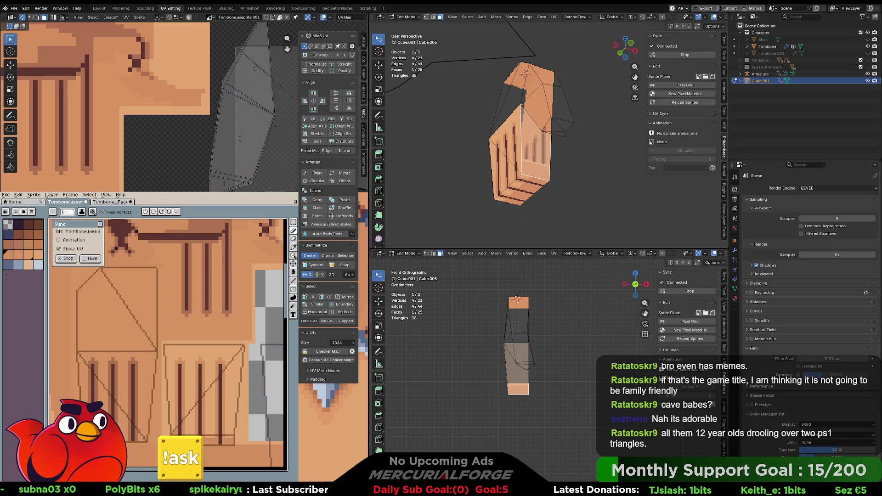
key("g")
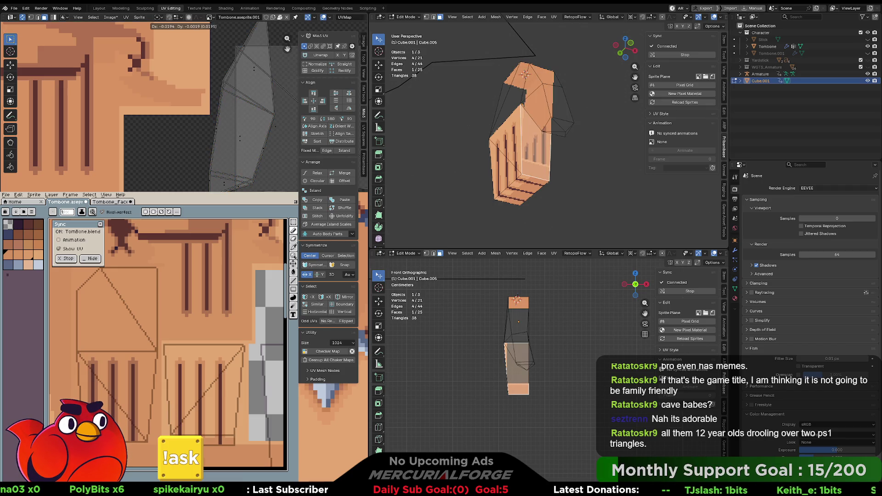
key("Return")
scroll(152, 105, "up", 3)
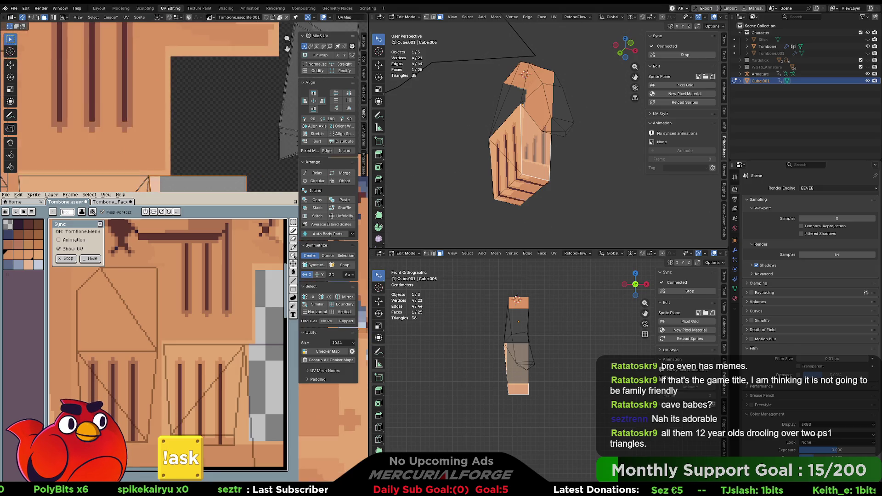
scroll(152, 105, "up", 2)
- In vertex mode, select the grey face's UV island and nudge it slightly right
key("1")
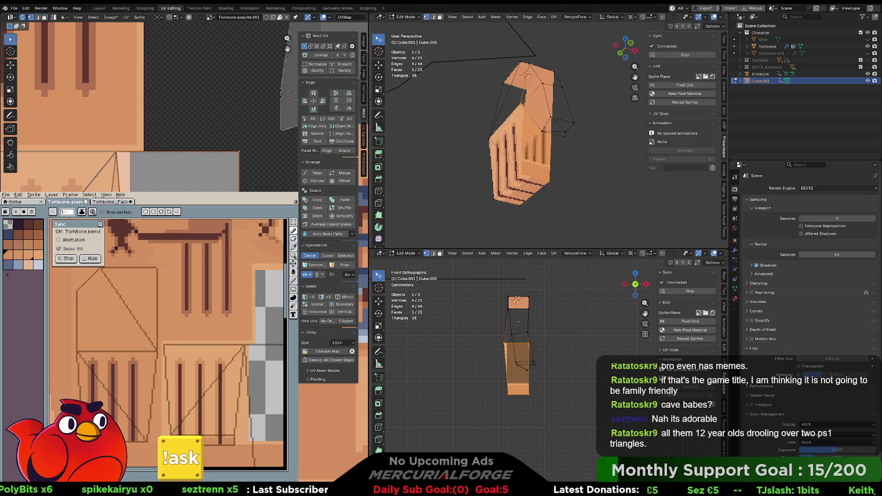
left_click(123, 154)
left_click(128, 155)
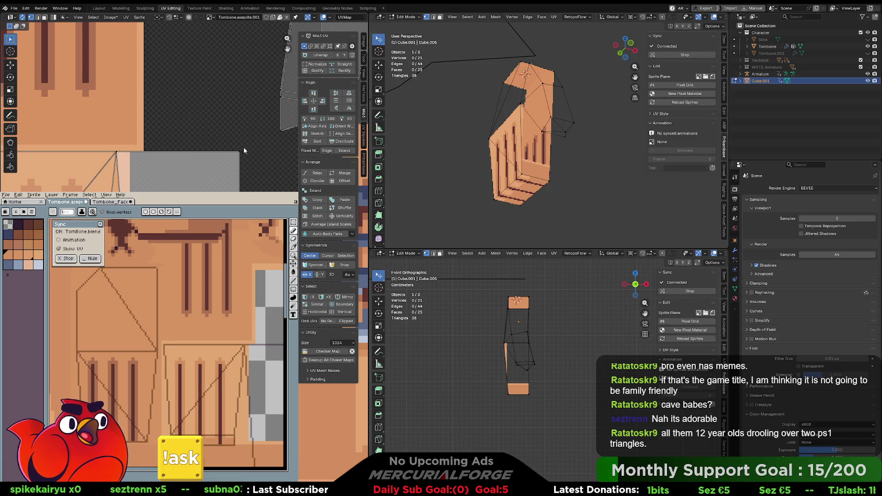
left_click(229, 152)
left_click_drag(180, 190, 187, 189)
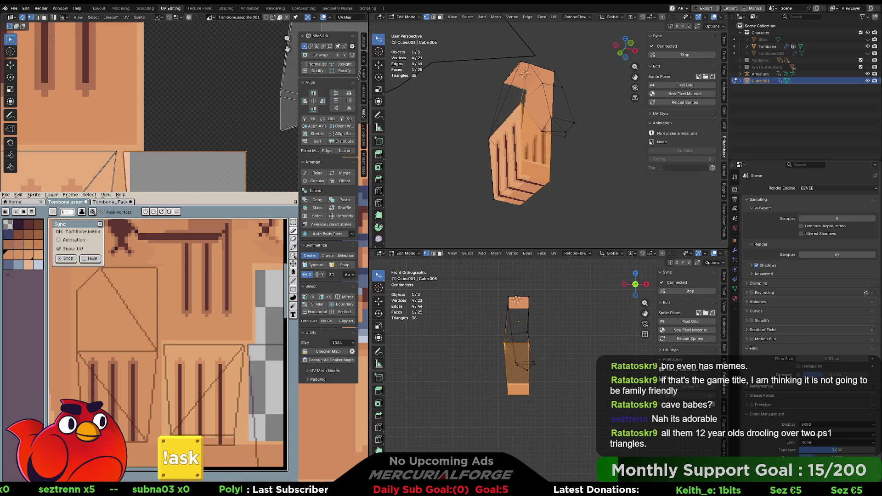
- Move one UV edge of the face, then shift a vertex slightly left
left_click(130, 174)
key("g")
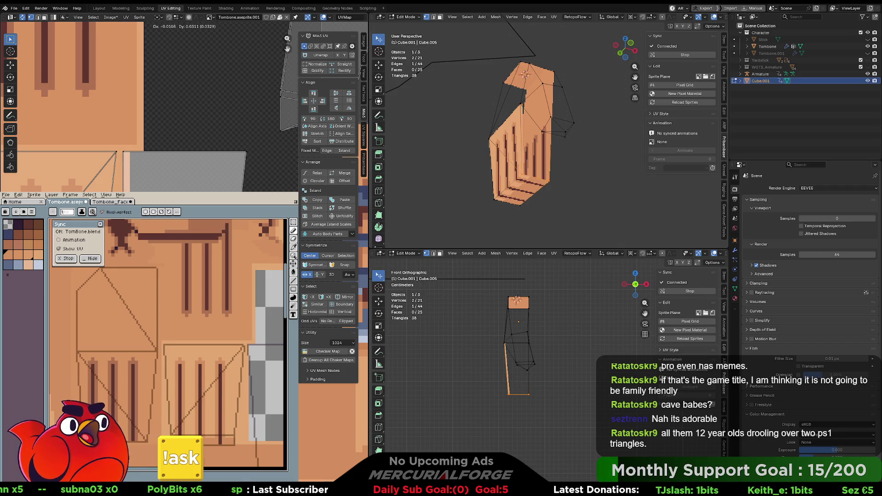
left_click(252, 148)
left_click(245, 152)
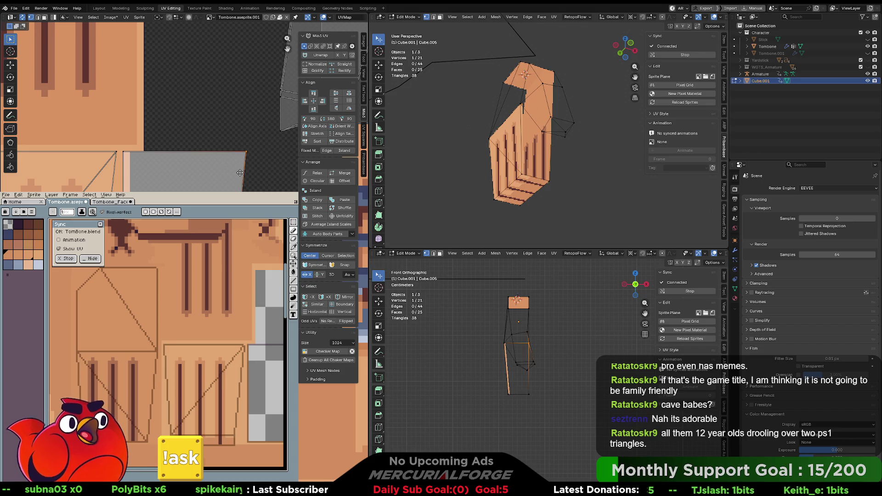
key("g")
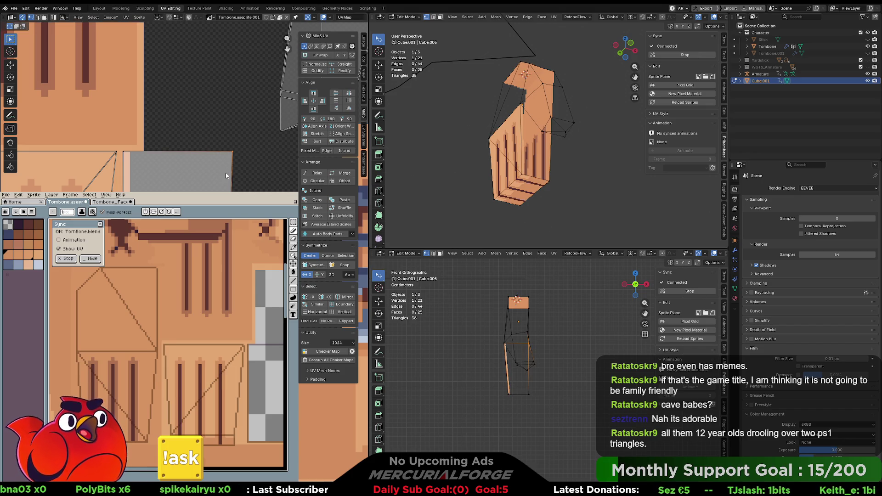
left_click(225, 172)
- Reposition the lower face's UV island and move one edge to make it a thin strip
left_click(247, 153)
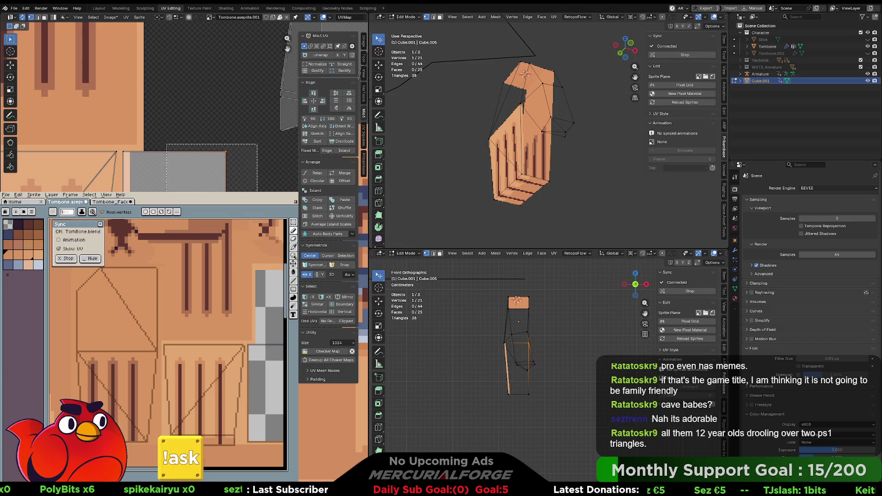
key("g")
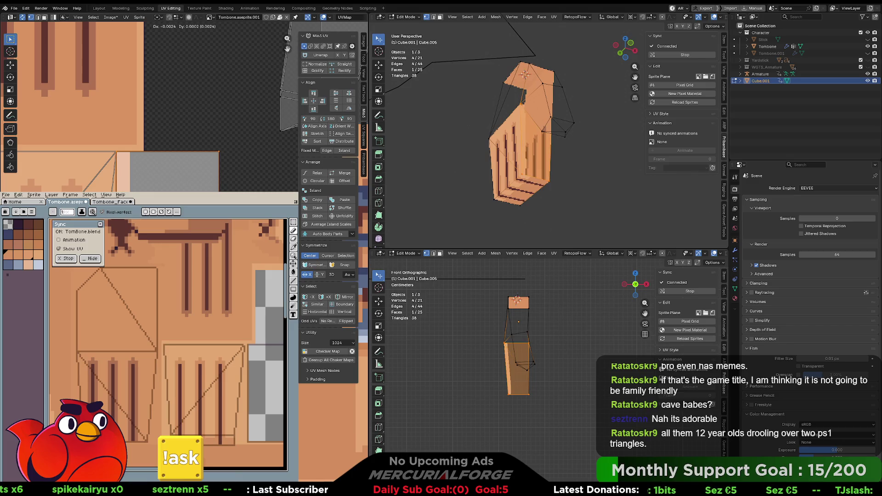
key("Return")
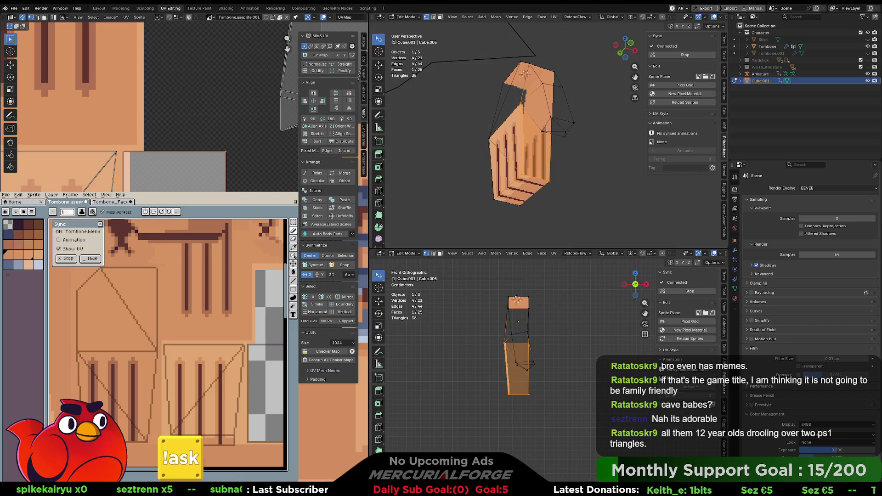
left_click_drag(287, 48, 315, 0)
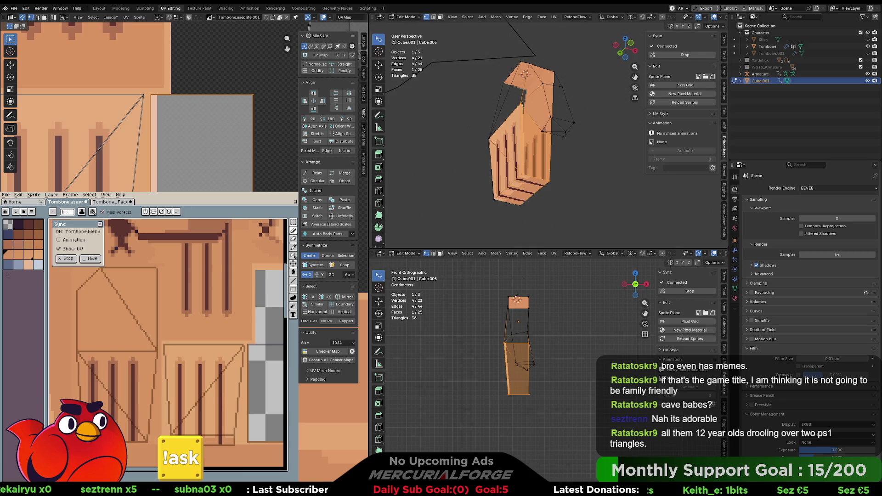
left_click(506, 367)
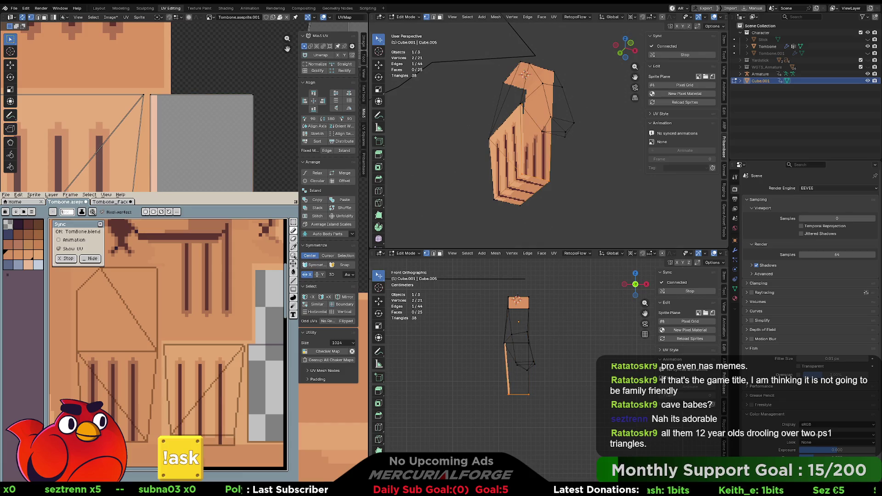
key("g")
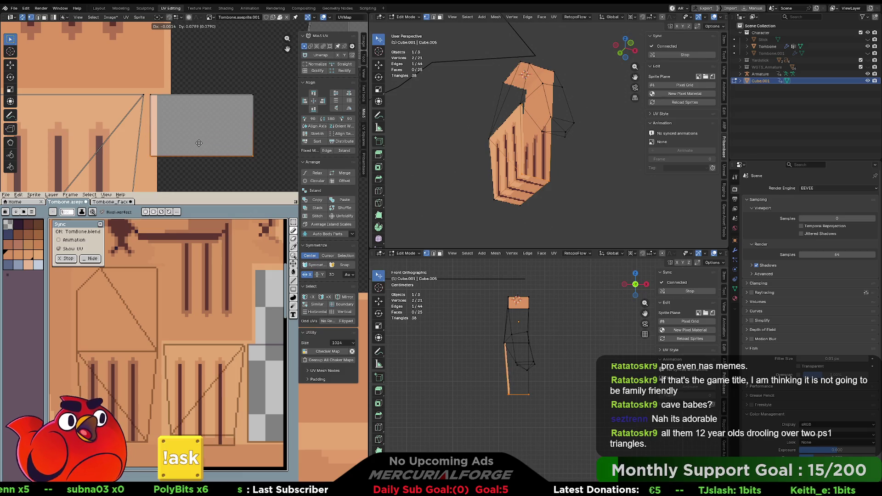
left_click(220, 129)
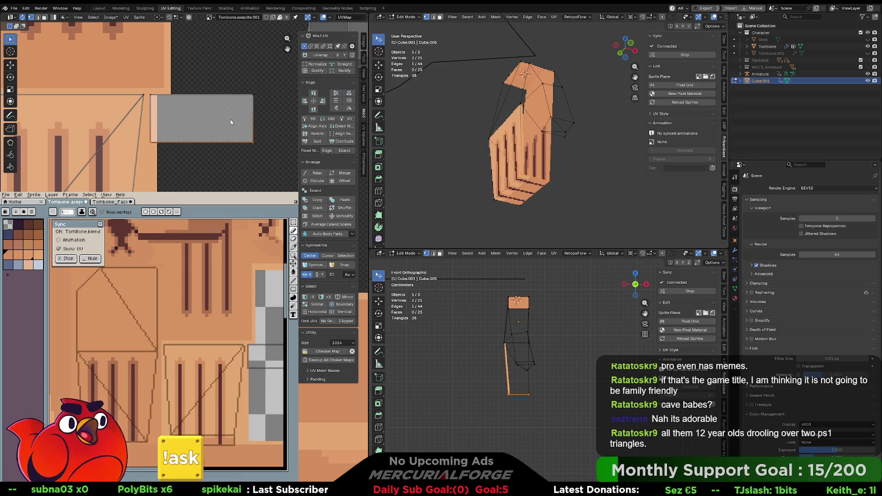
- Pick the tan skin colour, outline the grey rectangle tan and fill its interior
middle_click_drag(230, 120, 241, 138)
scroll(561, 150, "up", 3)
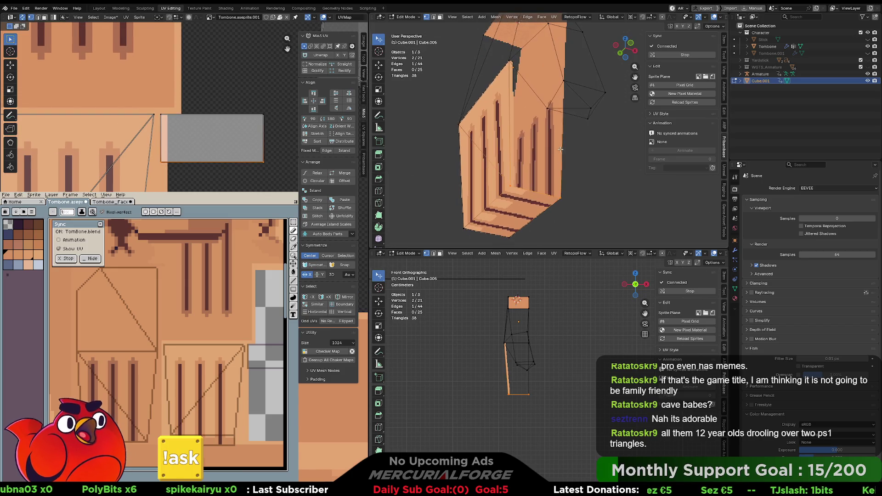
key("i")
mouse_move(258, 338)
middle_mouse_down()
mouse_move(179, 316)
mouse_move(169, 323)
middle_mouse_up()
left_click(178, 317)
key("b")
mouse_move(194, 330)
left_mouse_down()
mouse_move(211, 330)
mouse_move(211, 347)
left_mouse_up()
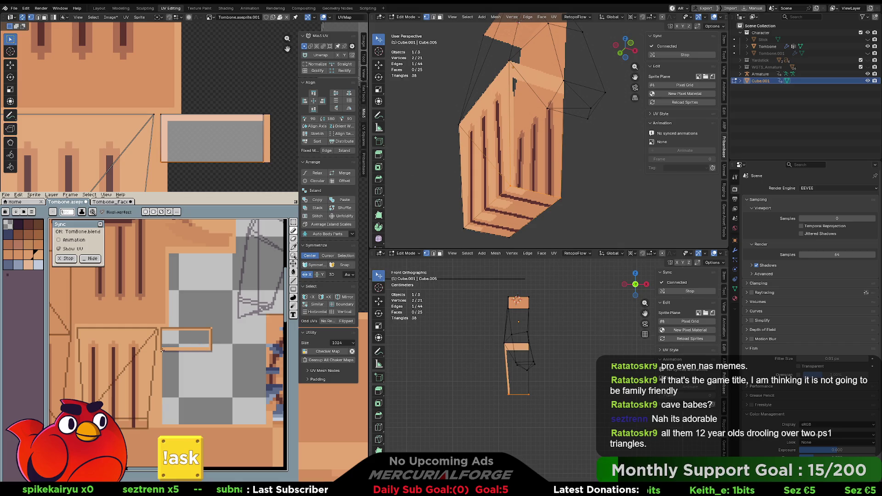
left_click_drag(167, 367, 167, 386)
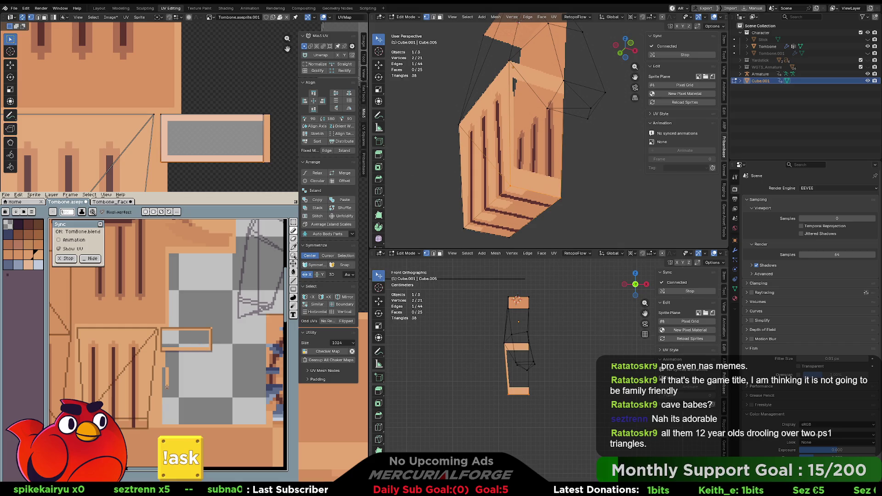
key("g")
left_click(181, 338)
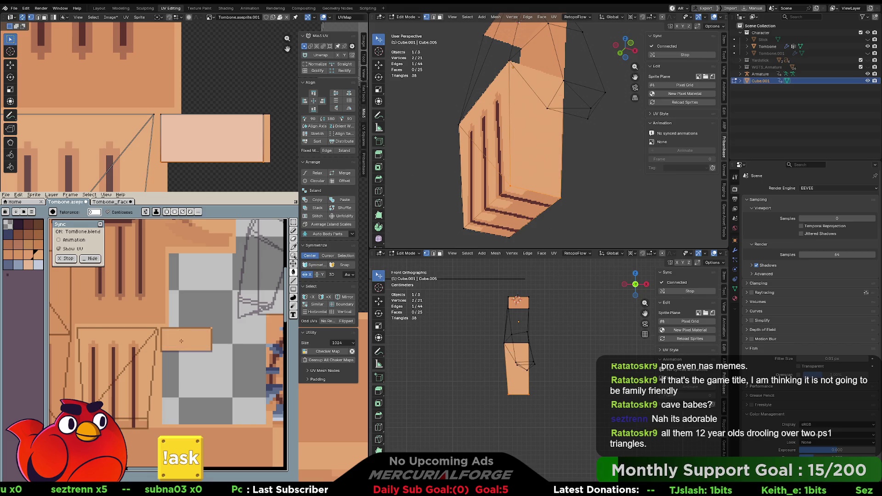
- Recolour the light outlines darker, shade the rectangle's bottom-right and lighten the small rectangle's fill
middle_click_drag(158, 417, 179, 410)
key("i")
left_click(166, 417)
key("g")
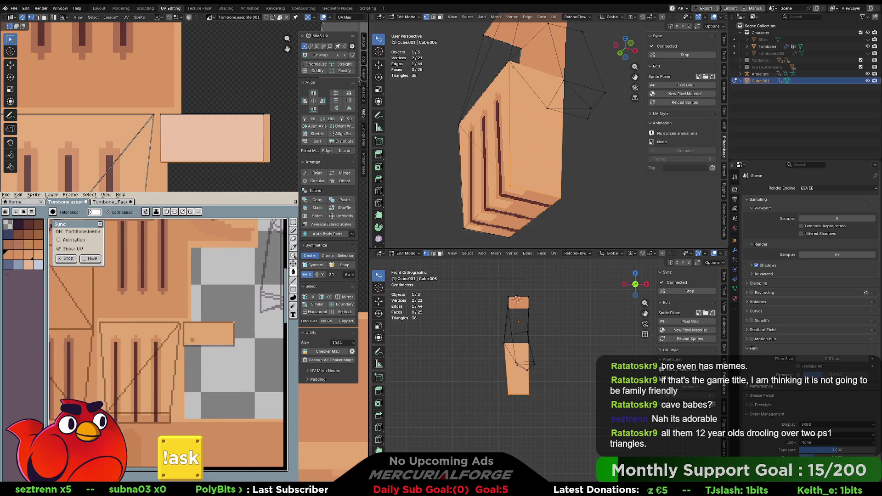
left_click(188, 342)
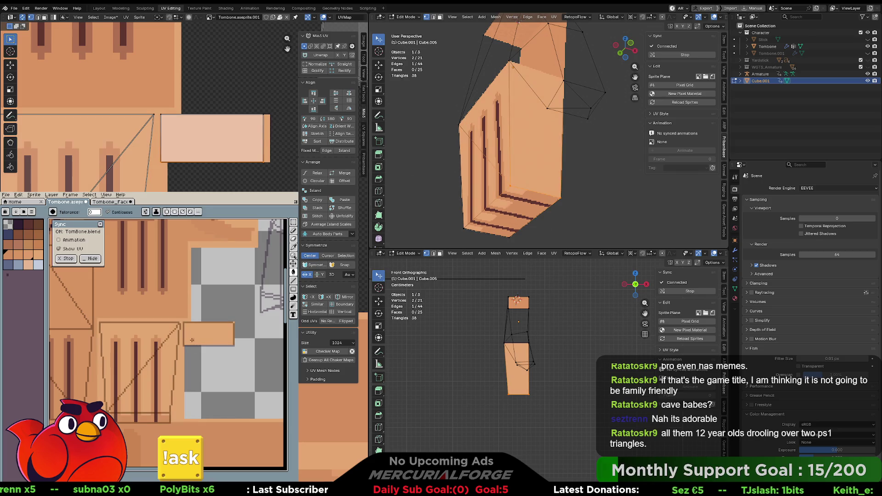
key("b")
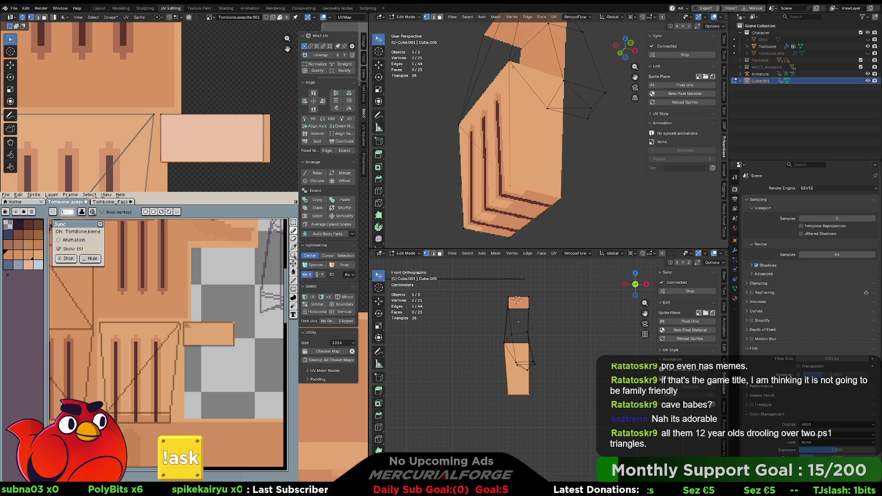
left_click(225, 343)
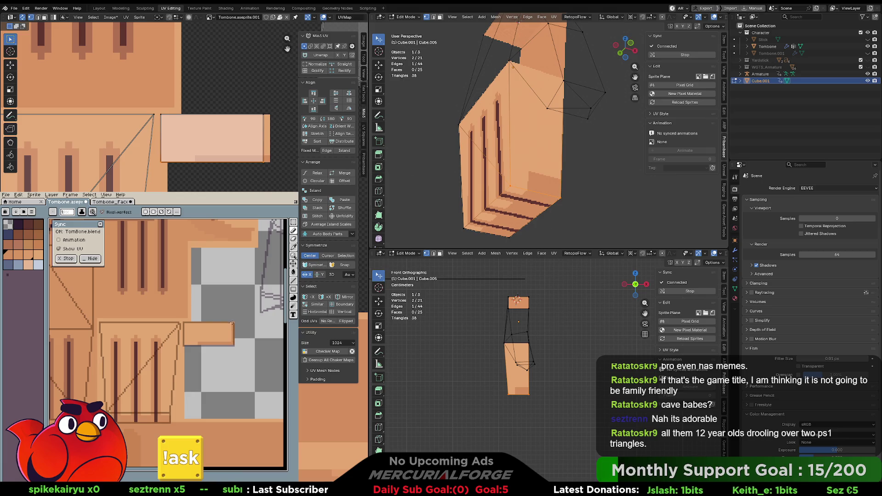
left_click(214, 335)
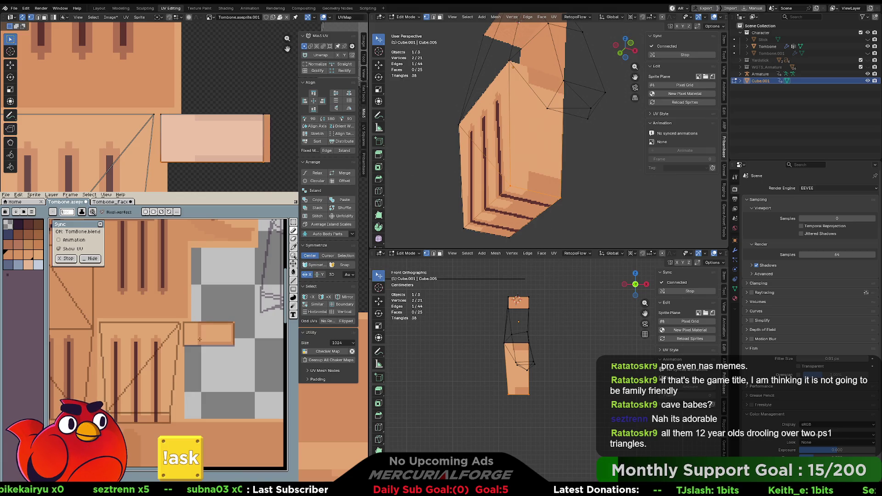
key("g")
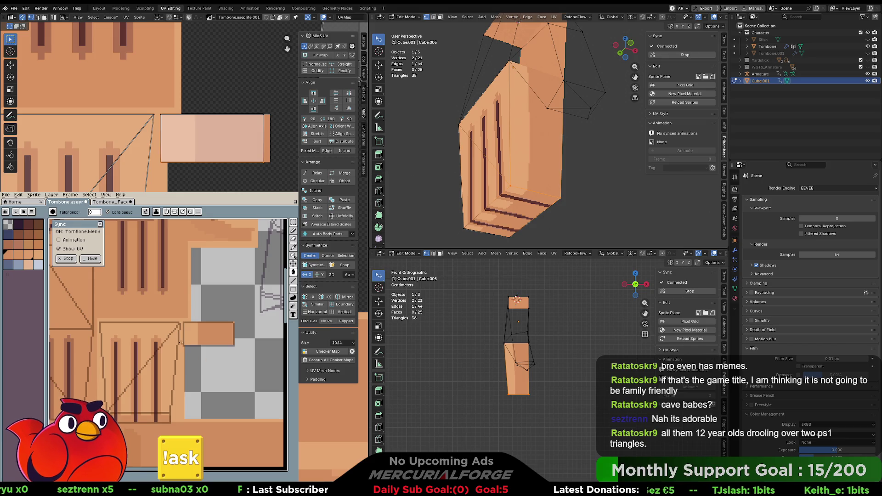
- Orbit to inspect the textured hand and select a vertex at the mesh's bottom-right
mouse_move(528, 138)
middle_mouse_down()
mouse_move(537, 151)
mouse_move(611, 115)
mouse_move(569, 143)
mouse_move(585, 142)
middle_mouse_up()
scroll(622, 109, "up", 5)
scroll(611, 117, "down", 5)
scroll(588, 142, "up", 3)
left_click(555, 174)
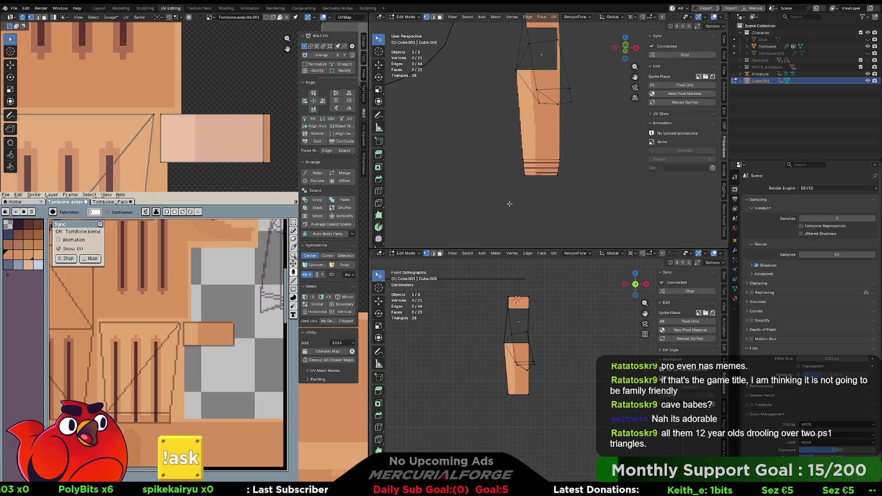
- Select the quad face and scale it along X to 0.639 width
left_click(522, 159, "shift")
left_click(559, 160, "shift")
key("s")
key("x")
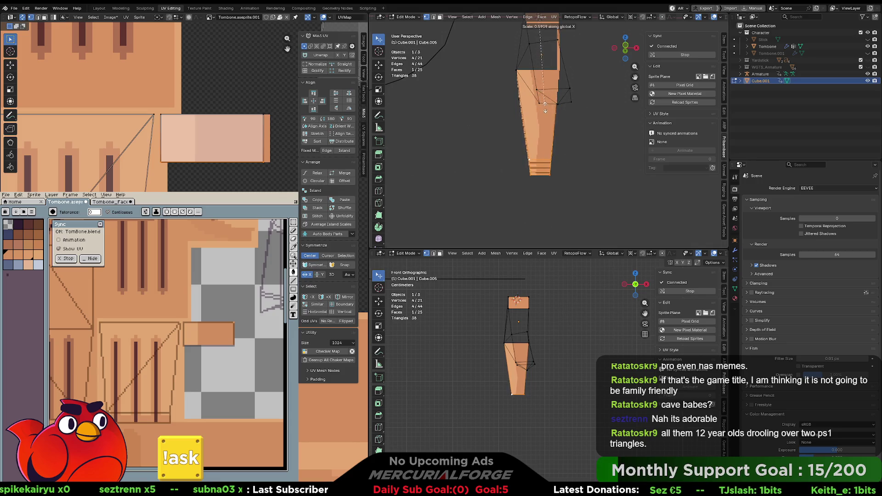
left_click(551, 113)
middle_click_drag(550, 112, 543, 131)
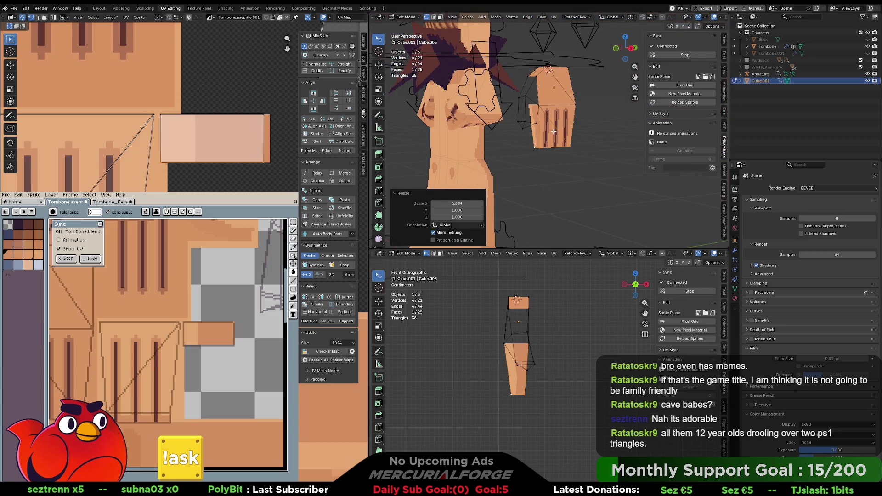
- Lower the selected face slightly along Z and orbit around the hand to check it
key("g")
key("z")
left_click(554, 137)
mouse_move(554, 138)
middle_mouse_down()
mouse_move(547, 104)
mouse_move(662, 120)
middle_mouse_up()
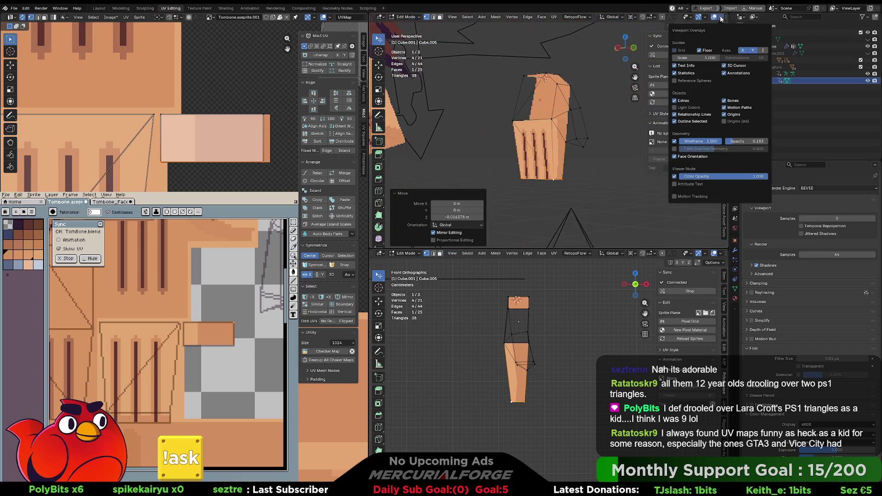
scroll(721, 19, "down", 3)
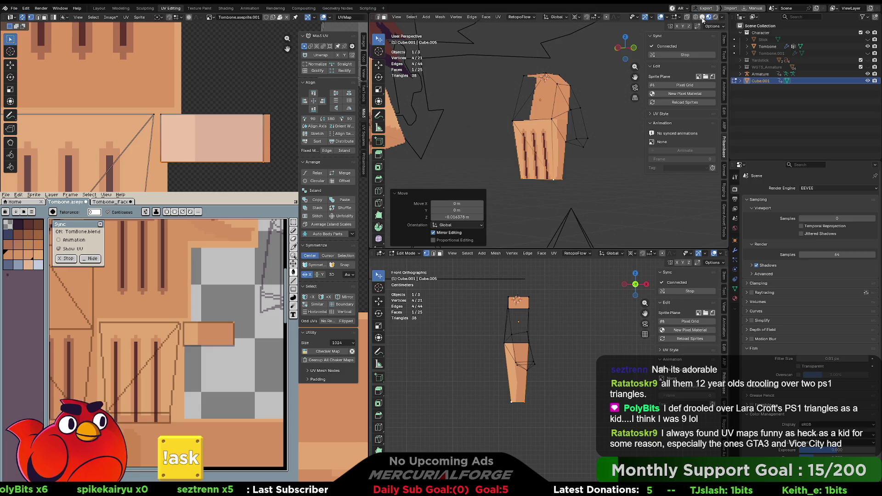
mouse_move(569, 127)
middle_mouse_down()
mouse_move(493, 122)
mouse_move(609, 120)
middle_mouse_up()
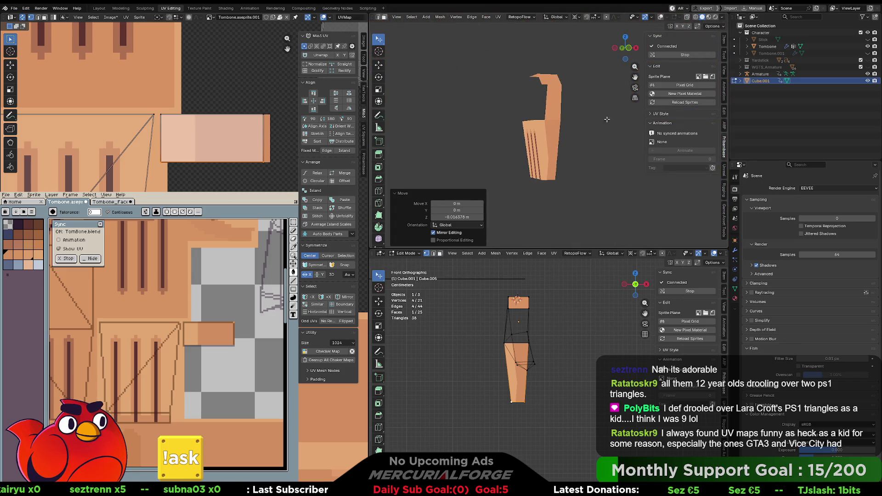
- Preview the textured hand with overlays hidden, restore them, and inspect the arm from several angles
key("shift+alt+z")
left_click(708, 19)
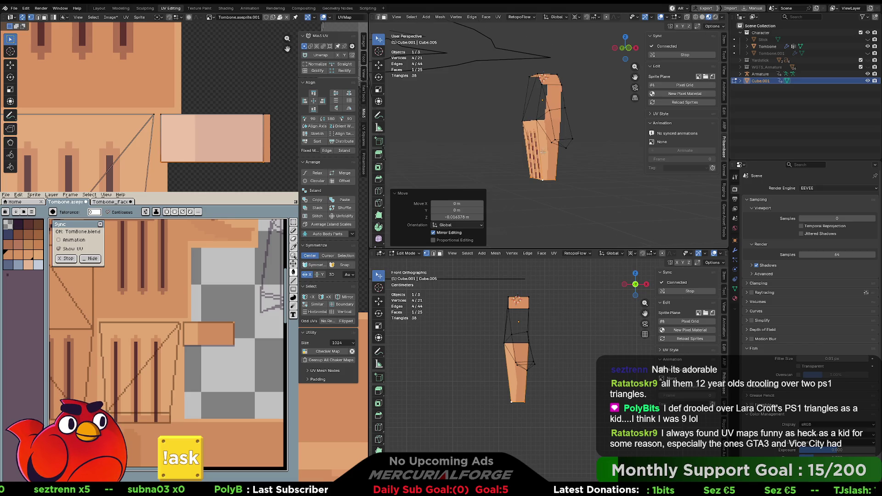
scroll(564, 150, "up", 5)
scroll(564, 150, "up", 3)
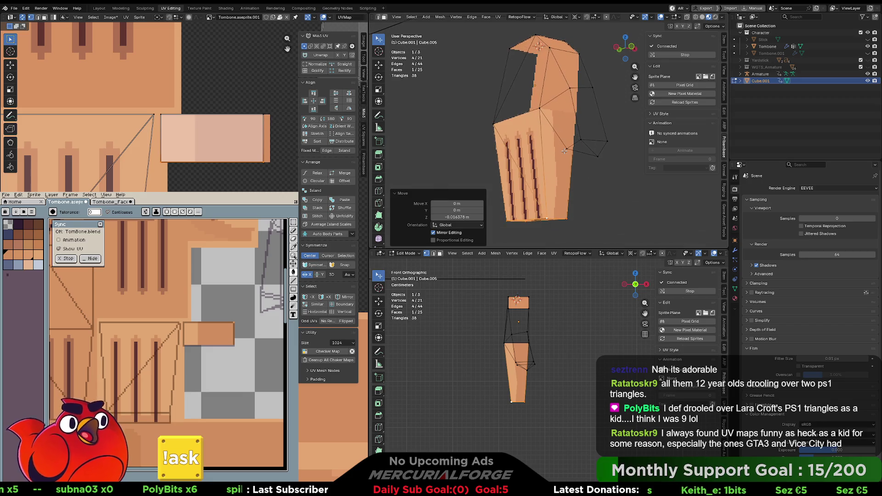
mouse_move(563, 152)
middle_mouse_down()
mouse_move(584, 148)
mouse_move(561, 158)
middle_mouse_up()
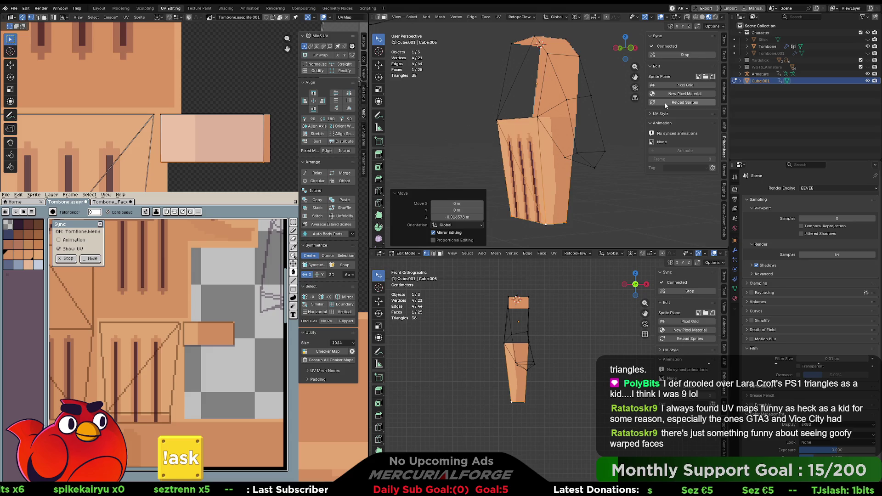
mouse_move(574, 137)
middle_mouse_down()
mouse_move(534, 134)
mouse_move(528, 149)
mouse_move(585, 119)
mouse_move(545, 147)
middle_mouse_up()
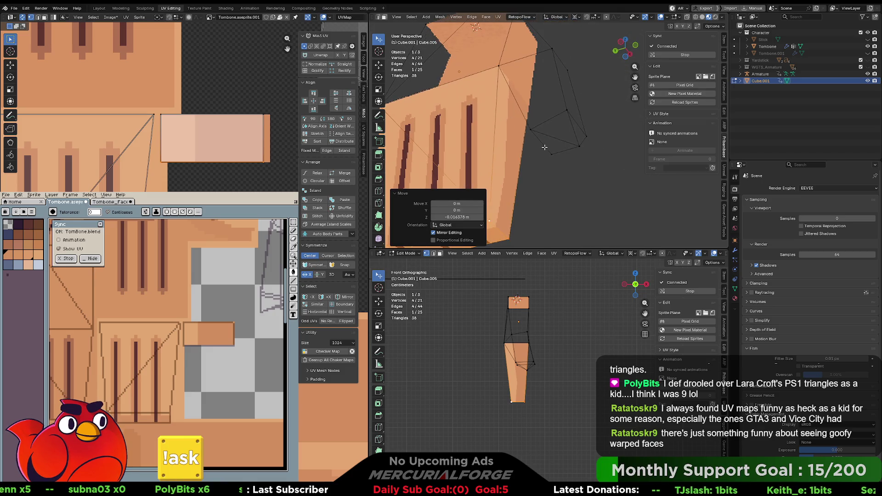
- Select a UV edge of the hand island and move it to a new texture position
scroll(238, 158, "up", 5)
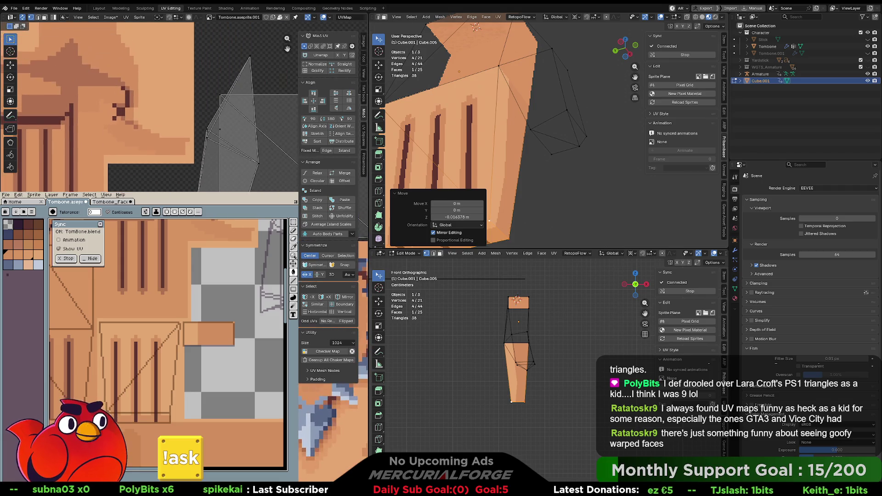
left_click(219, 132)
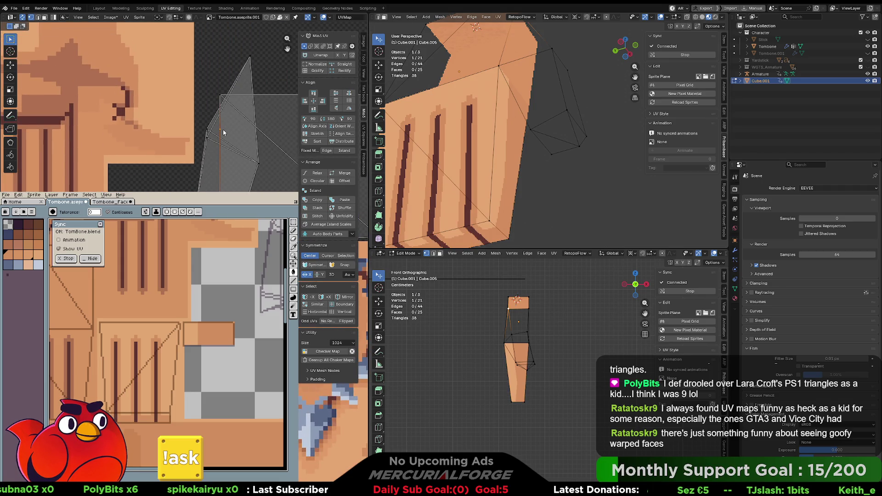
left_click(223, 131)
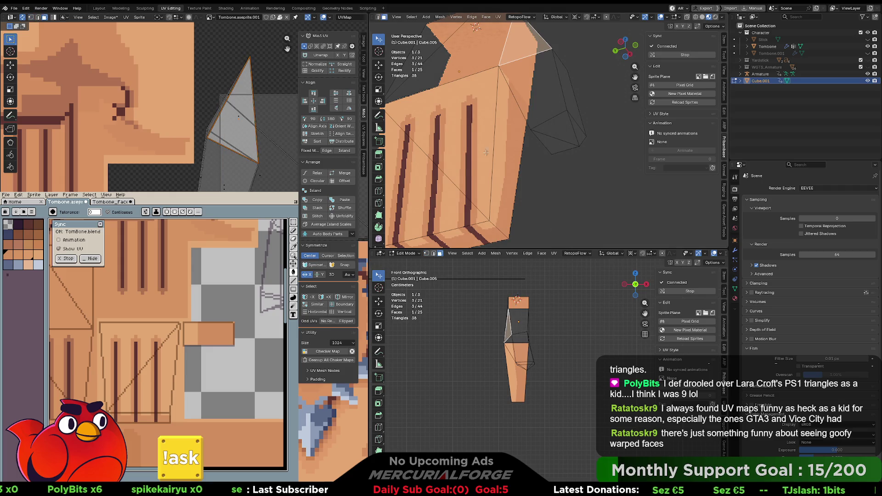
left_click(201, 180)
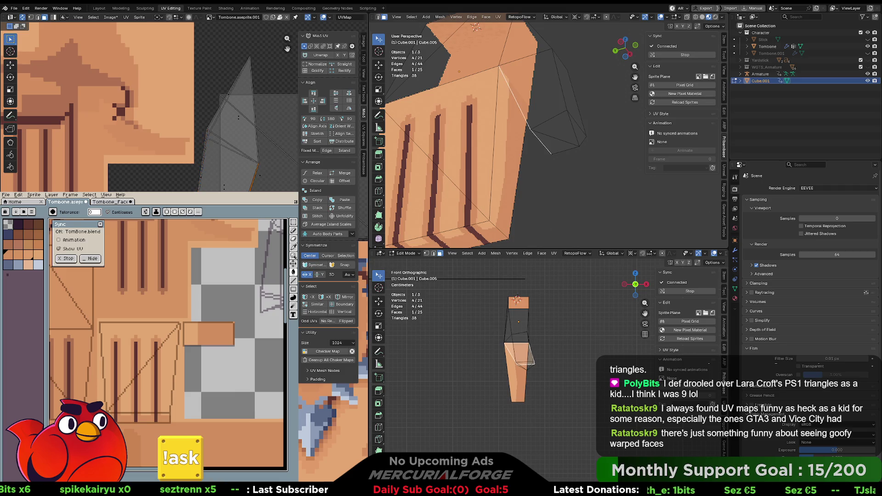
left_click(279, 189)
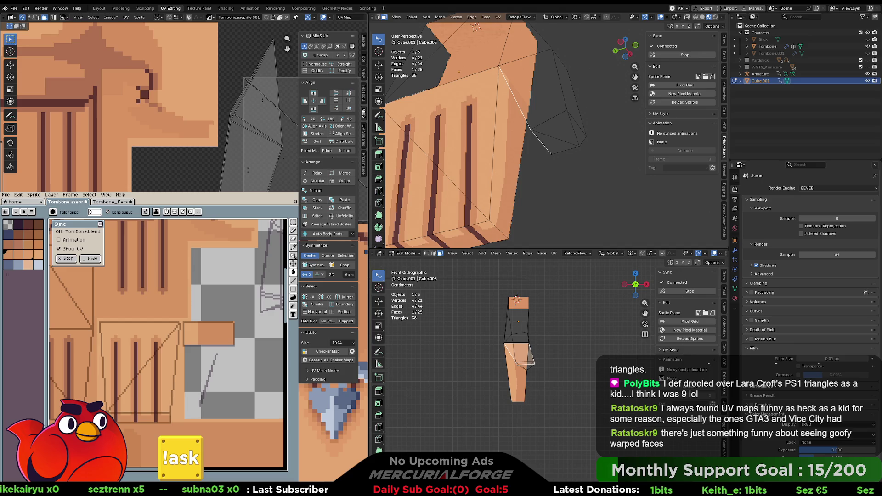
key("g")
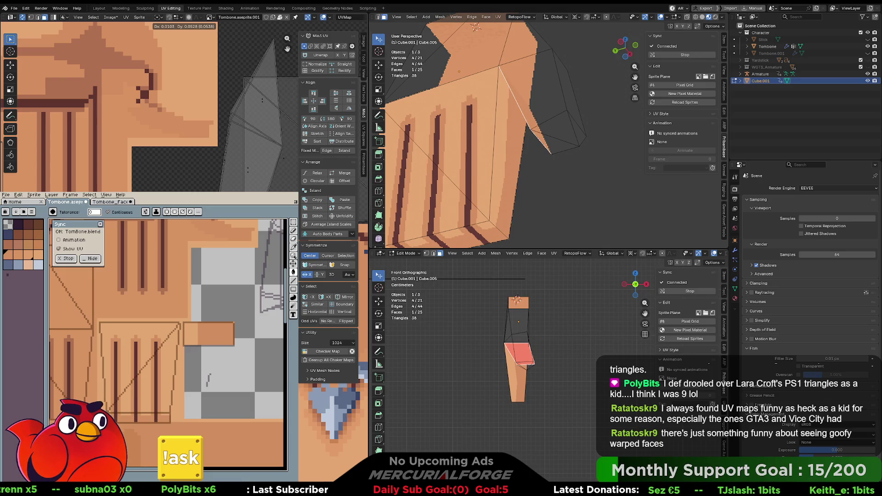
key("Return")
- Select the hand's small triangle face and move its UVs onto the skin colours
mouse_move(544, 147)
middle_mouse_down()
mouse_move(561, 149)
mouse_move(562, 122)
middle_mouse_up()
left_click(573, 142)
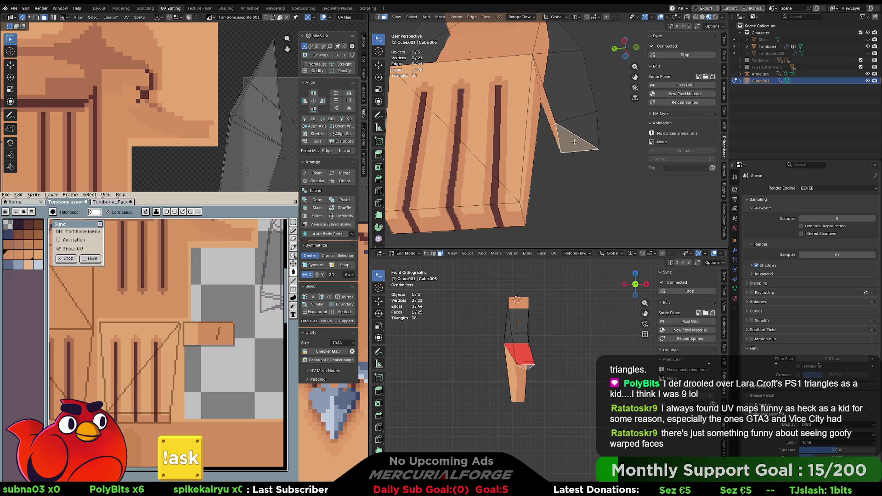
key("g")
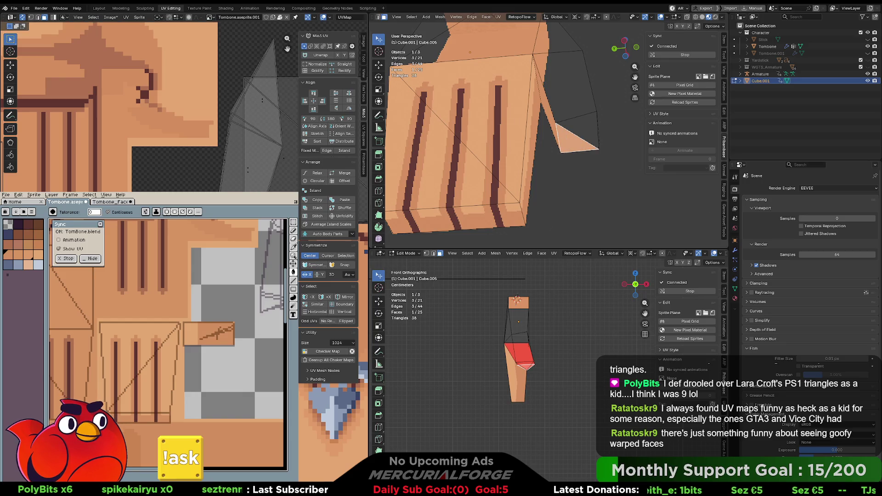
key("Return")
- Add the linked two-quad hand piece and the face below it to the selection
mouse_move(566, 116)
middle_mouse_down()
mouse_move(563, 133)
mouse_move(555, 126)
mouse_move(520, 137)
middle_mouse_up()
key("l")
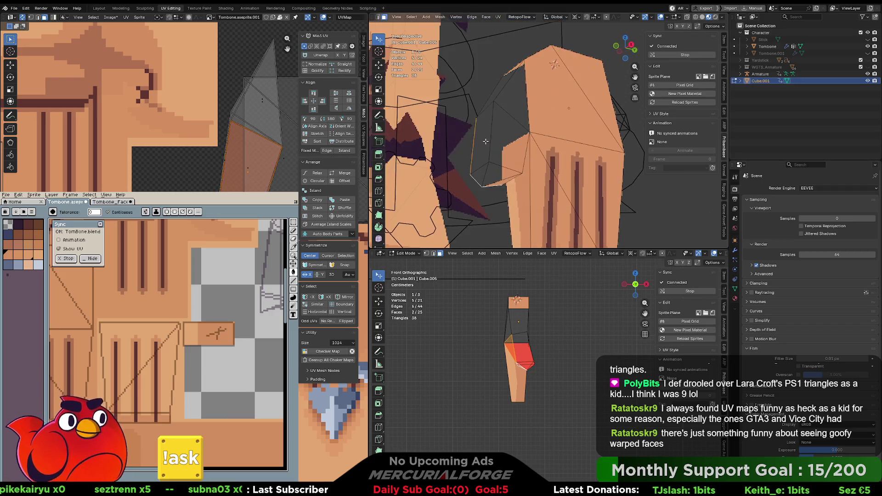
left_click(501, 175, "shift")
mouse_move(502, 176)
middle_mouse_down()
mouse_move(521, 160)
mouse_move(519, 168)
middle_mouse_up()
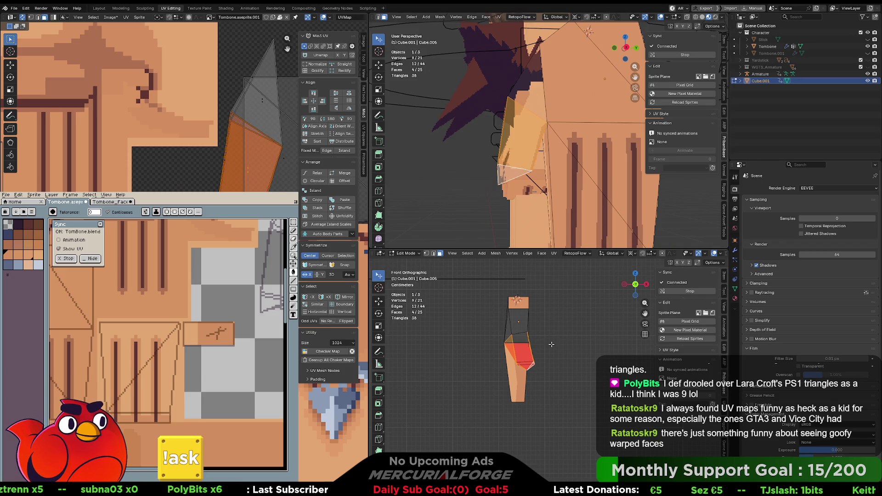
- Project the hand faces' UVs from the right side view and shift the orange face down-left
key("KP_3")
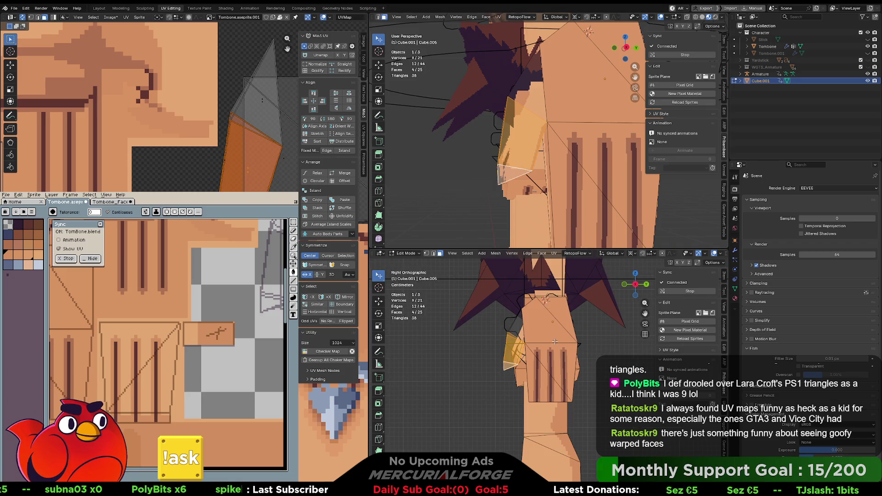
key("u")
left_click(555, 341)
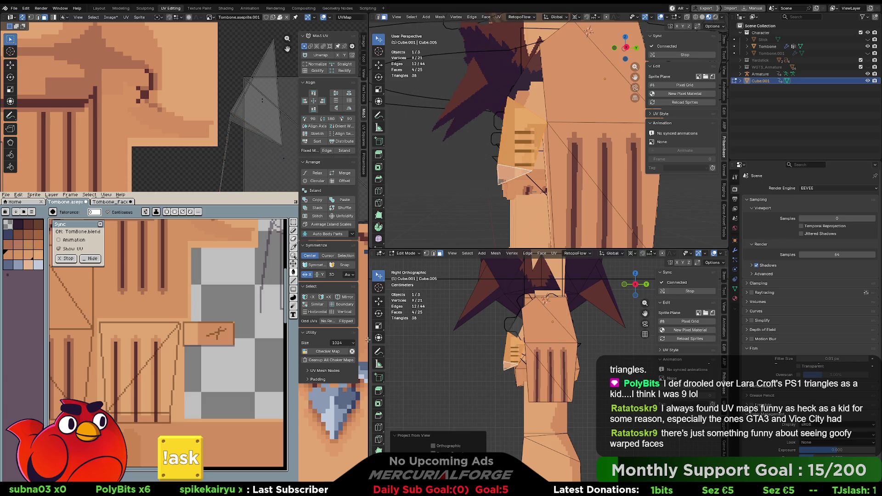
key("g")
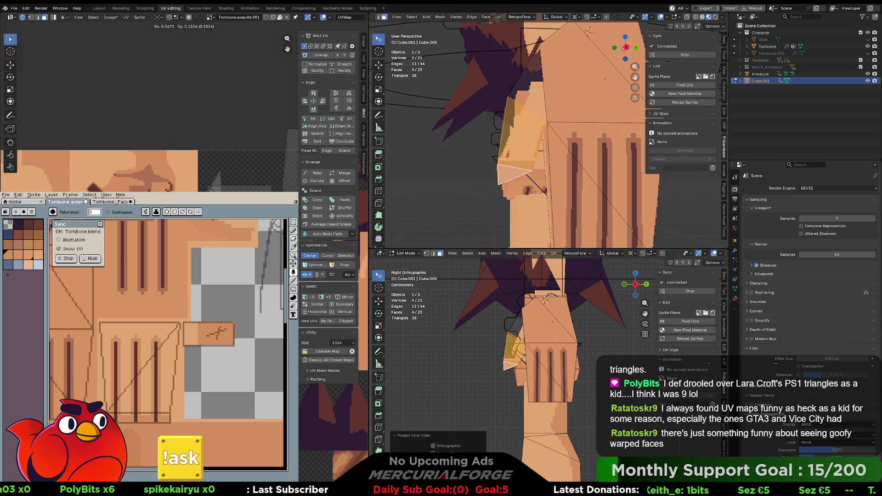
key("Return")
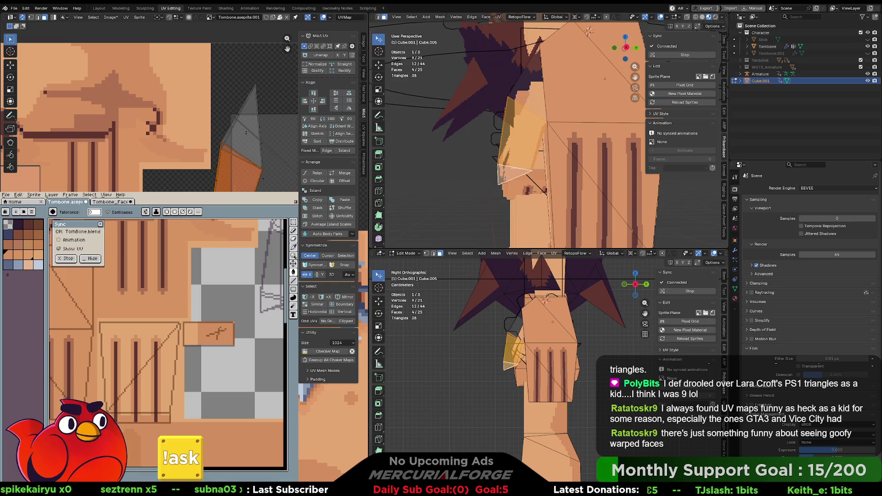
left_click_drag(241, 167, 203, 206)
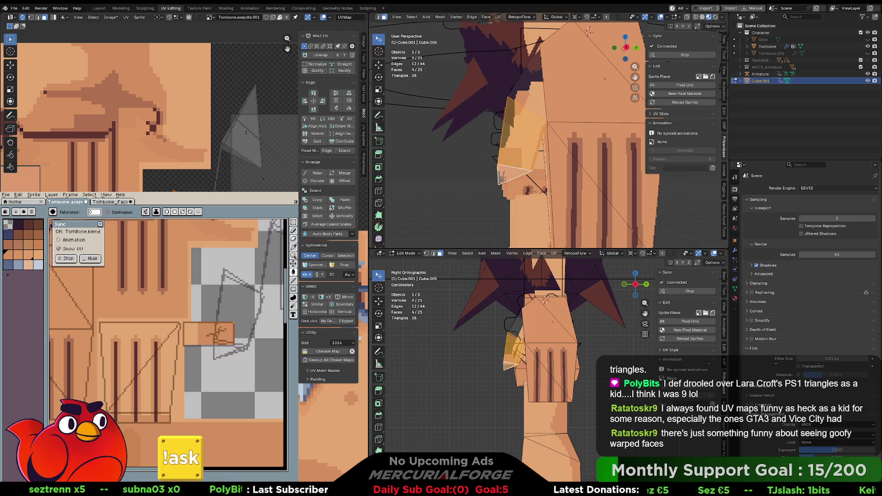
- Reproject the orange face's UVs from the current view and frame them in the UV editor
key("u")
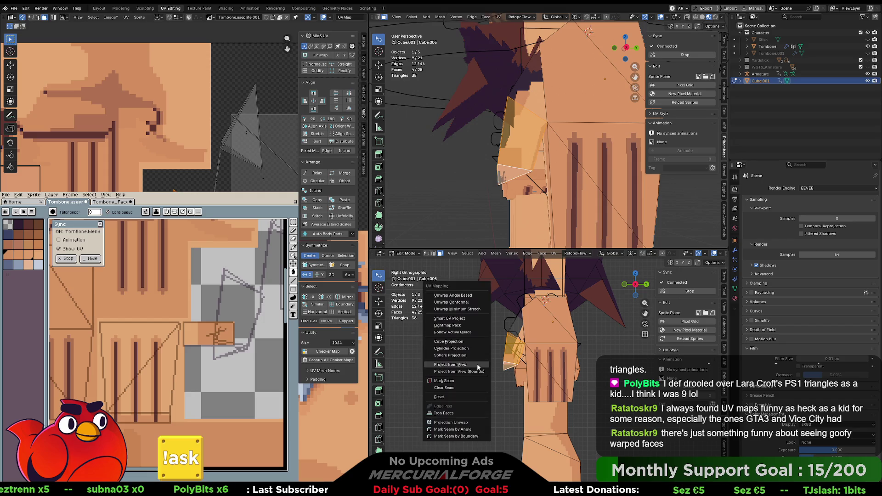
left_click(477, 364)
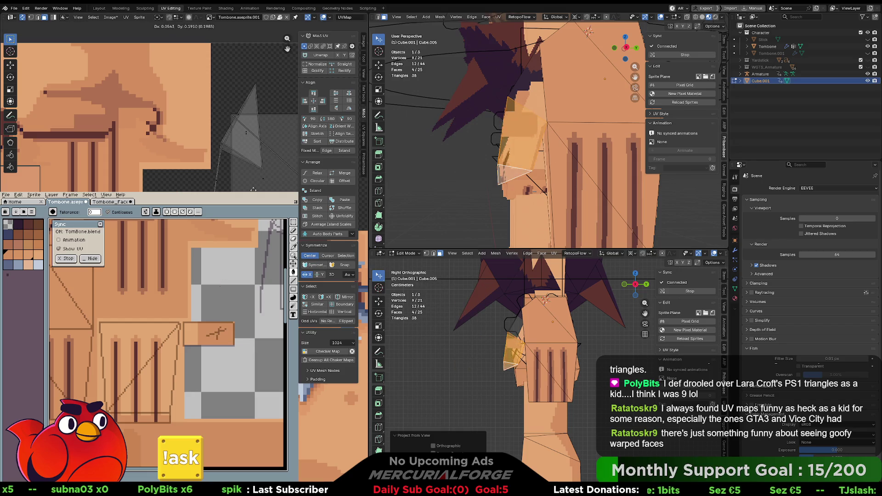
key("KP_Decimal")
scroll(149, 106, "left", 3, "ctrl")
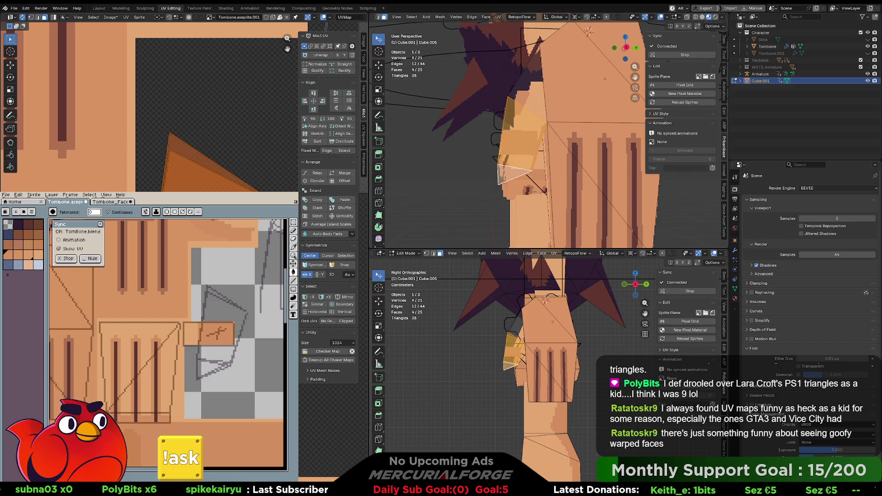
key("s")
key("0")
key("Return")
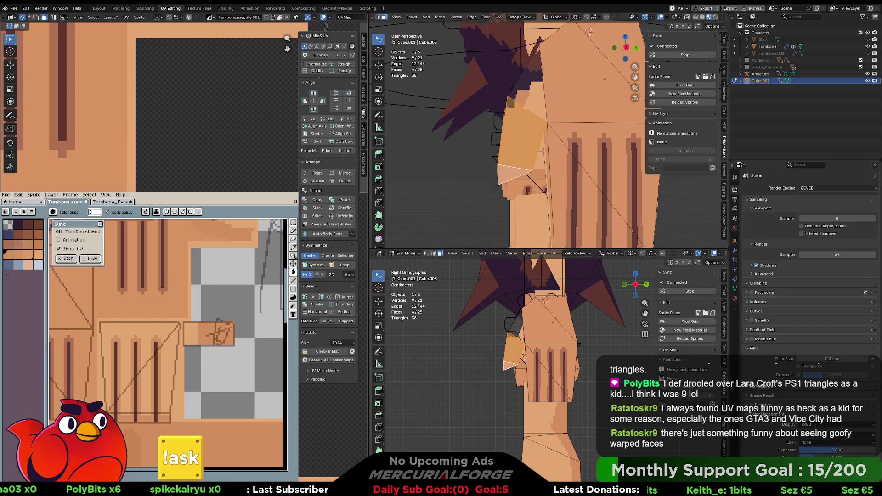
- Shrink, slightly rotate and move the face's UVs into place on the texture
key("s")
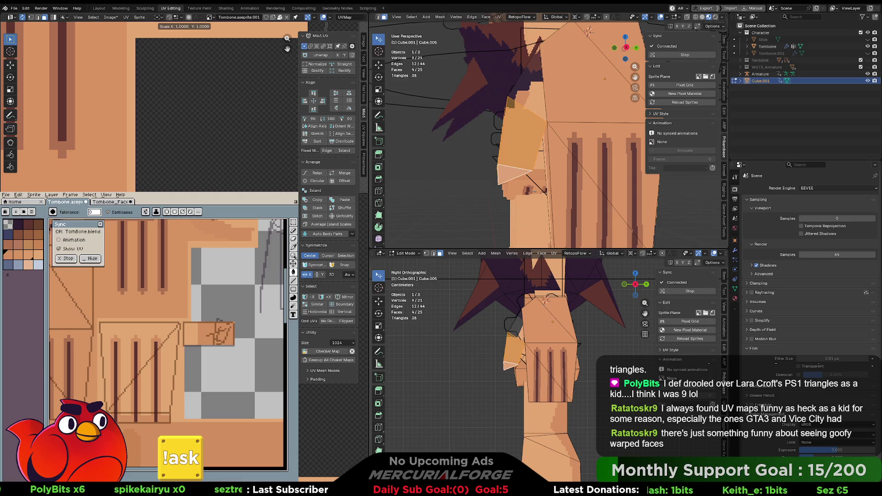
key("Return")
key("r")
key("Return")
key("g")
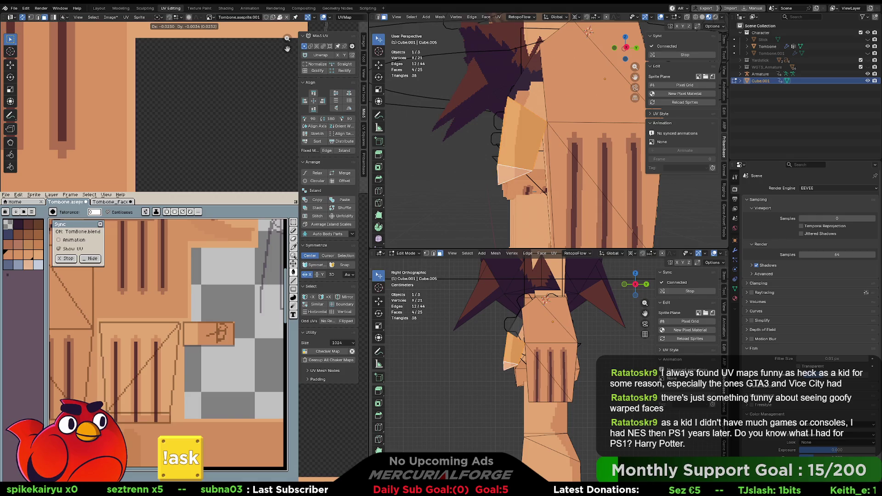
key("Return")
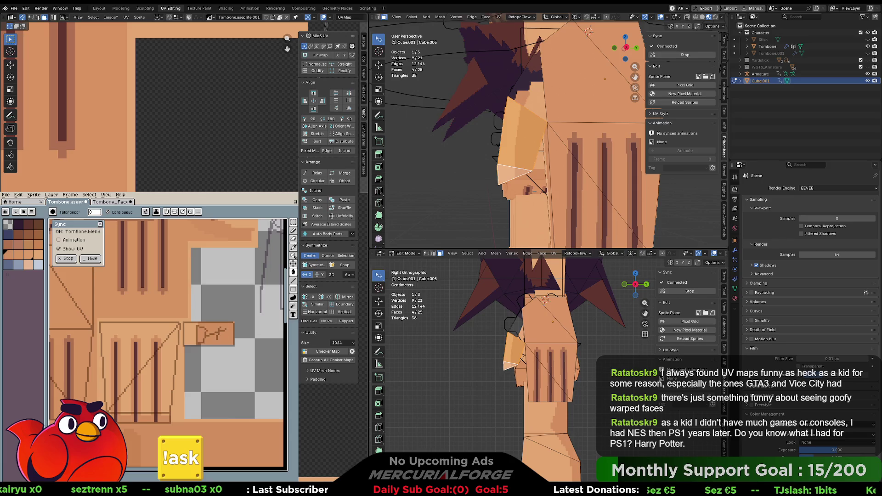
scroll(147, 105, "up", 3)
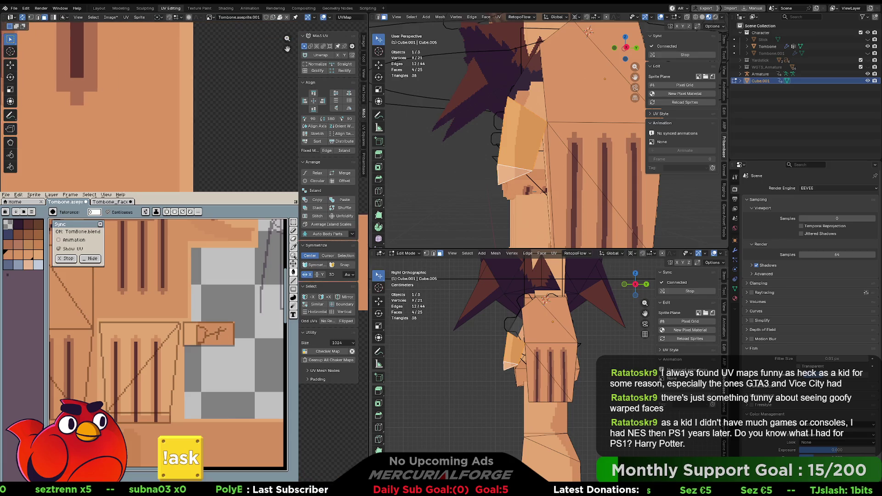
scroll(147, 106, "right", 3, "ctrl")
- In vertex mode, move a single UV vertex, then a group of four vertices and edges
key("1")
key("ctrl+KP_Subtract")
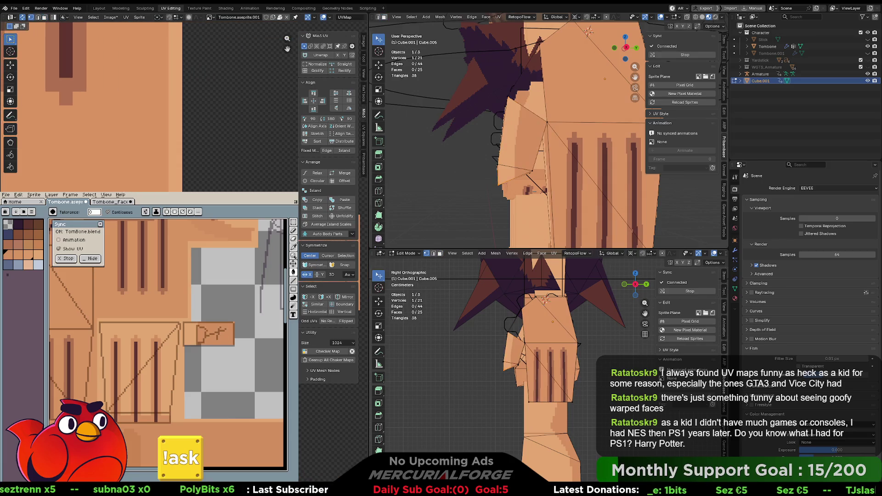
key("g")
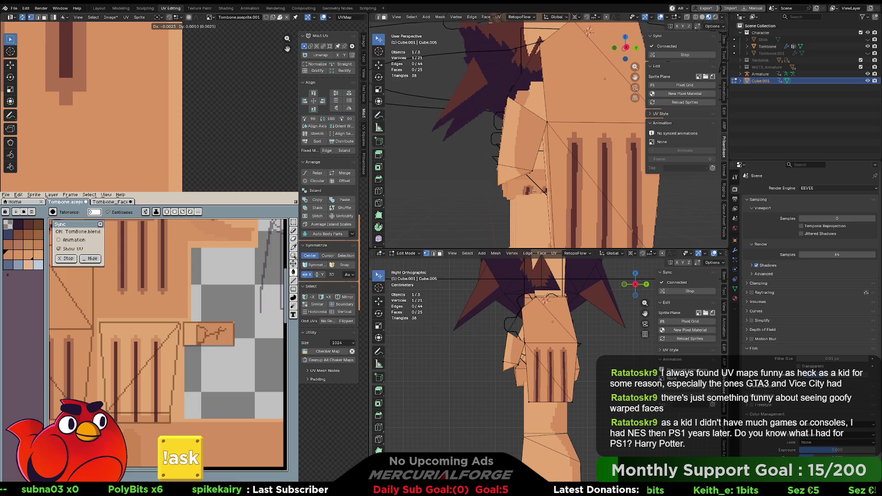
key("Return")
key("ctrl+KP_Add")
key("g")
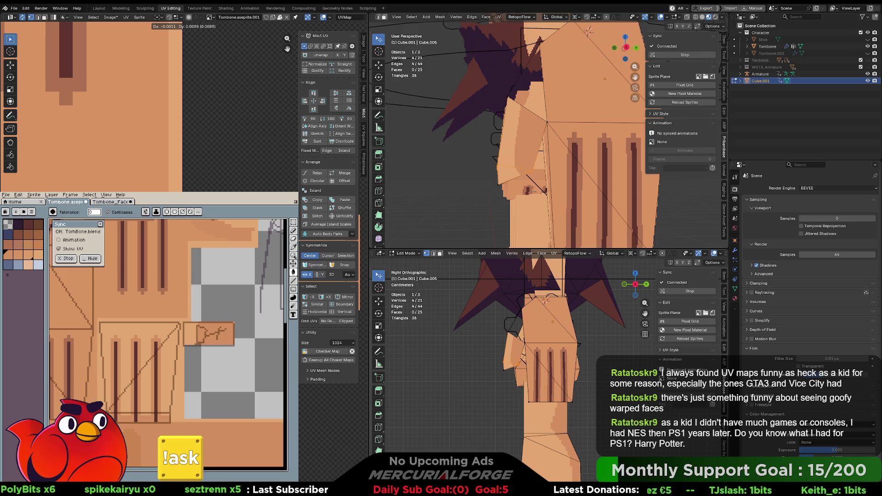
key("Return")
key("g")
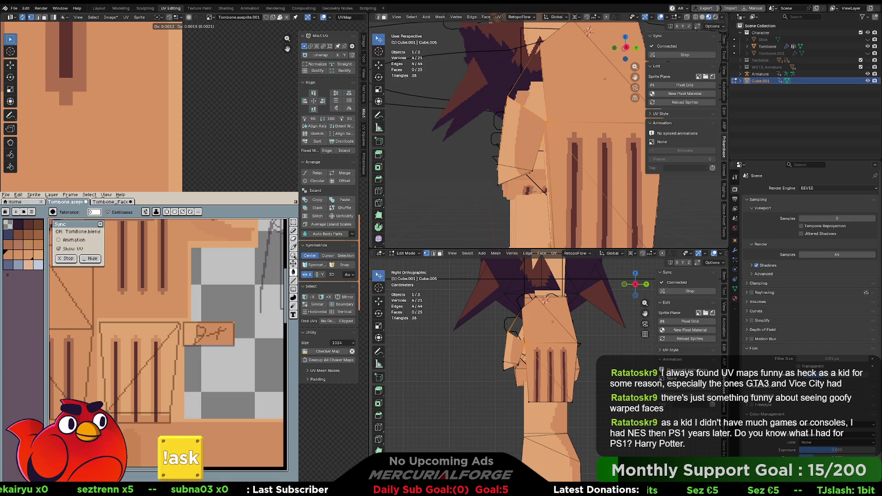
left_click(397, 180)
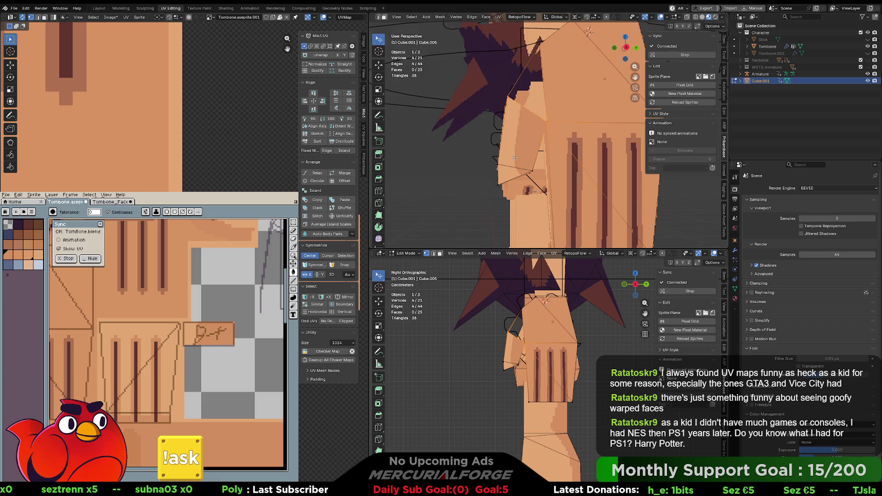
- Select one hand vertex, nudge its UV, and orbit to check the finger stripes line up
scroll(534, 168, "up", 3)
mouse_move(534, 168)
middle_mouse_down()
mouse_move(627, 96)
mouse_move(532, 137)
middle_mouse_up()
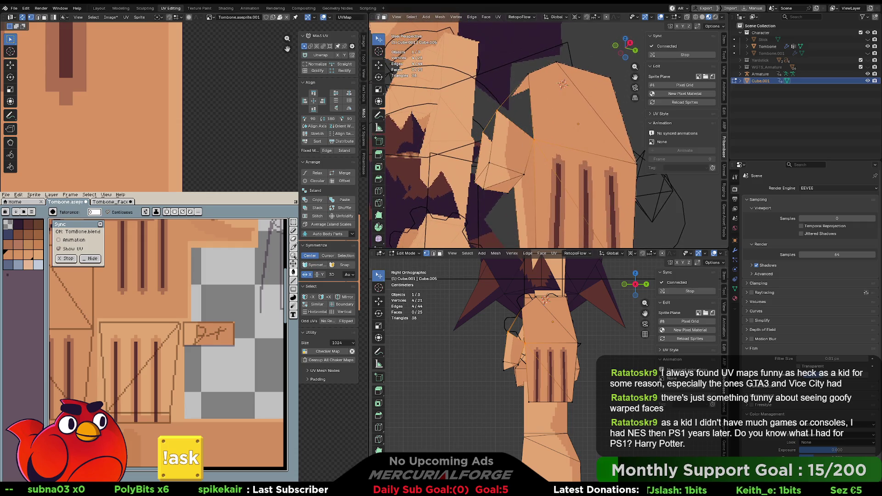
left_click(534, 138)
key("g")
left_click(533, 139)
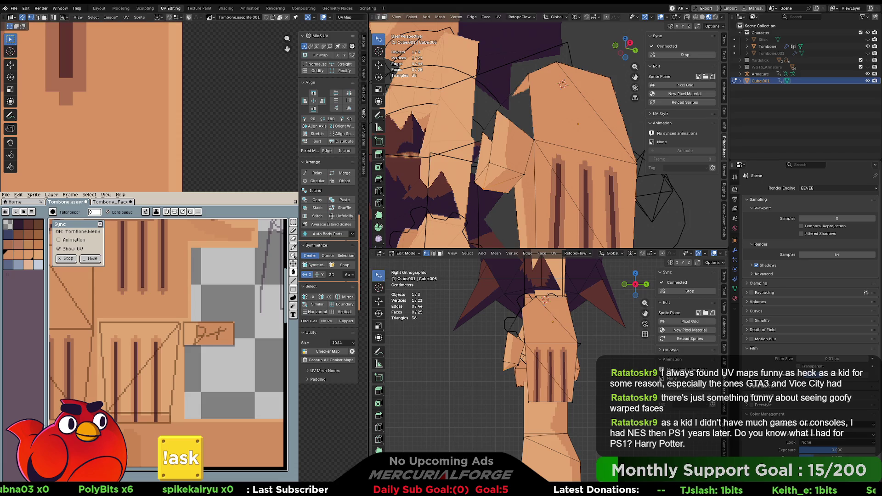
mouse_move(533, 138)
middle_mouse_down()
mouse_move(571, 191)
mouse_move(576, 158)
mouse_move(575, 165)
middle_mouse_up()
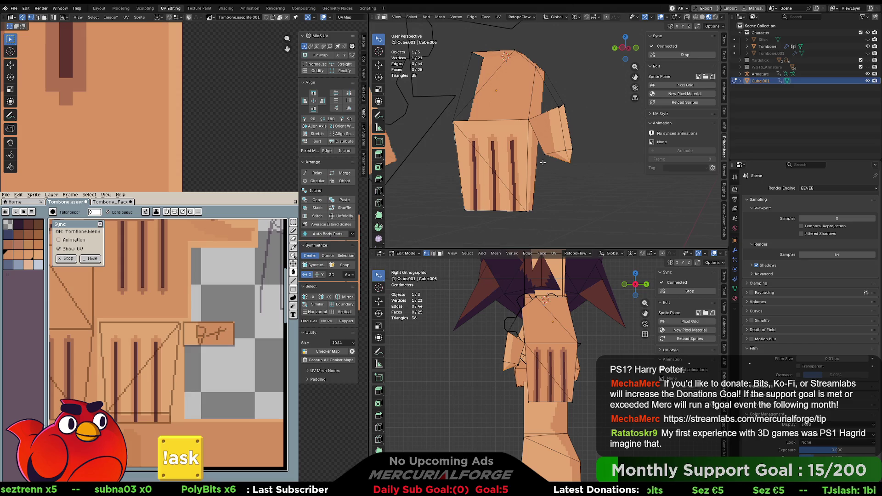
- Dissolve the extra vertex at the thumb tip
scroll(543, 162, "up", 5)
left_click(524, 151)
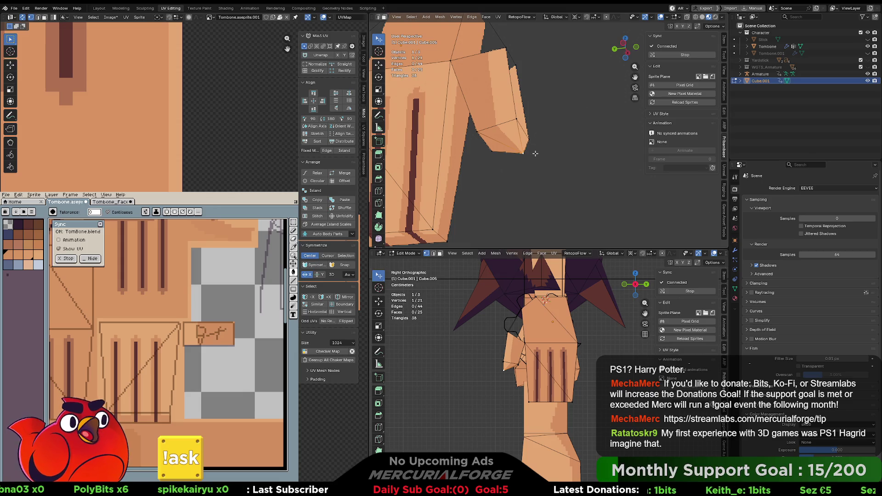
key("x")
left_click(513, 146)
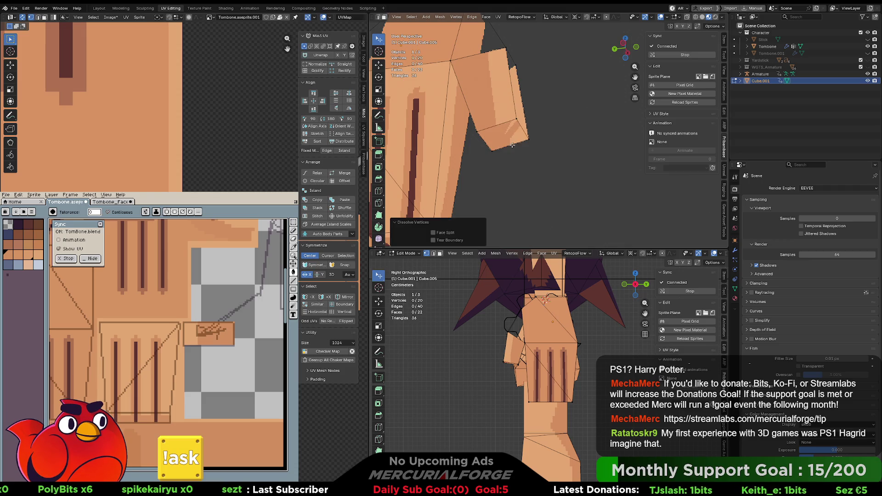
- Select the thumb's end face and project its UVs from the view
left_click(509, 131)
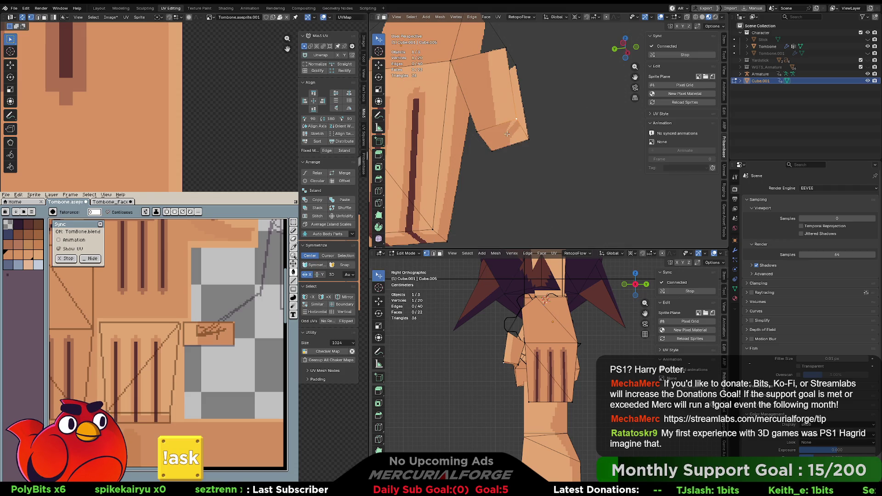
key("2")
left_click(506, 134)
key("3")
left_click(506, 134)
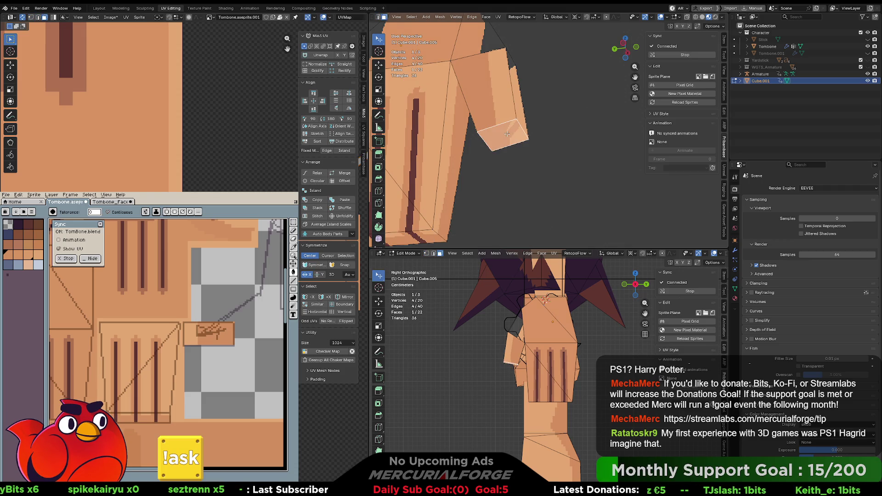
key("u")
left_click(553, 150)
- Move and shrink the end face's UV island onto a small patch of plain tan texture
scroll(270, 129, "down", 2)
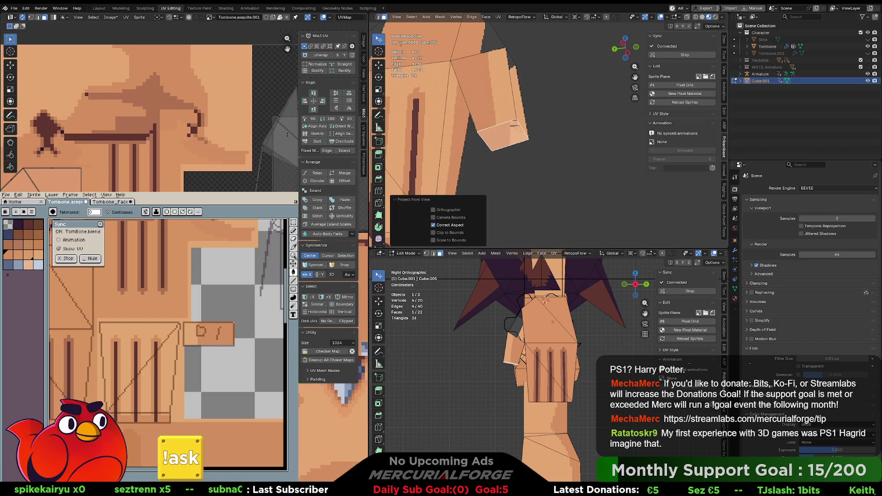
key("g")
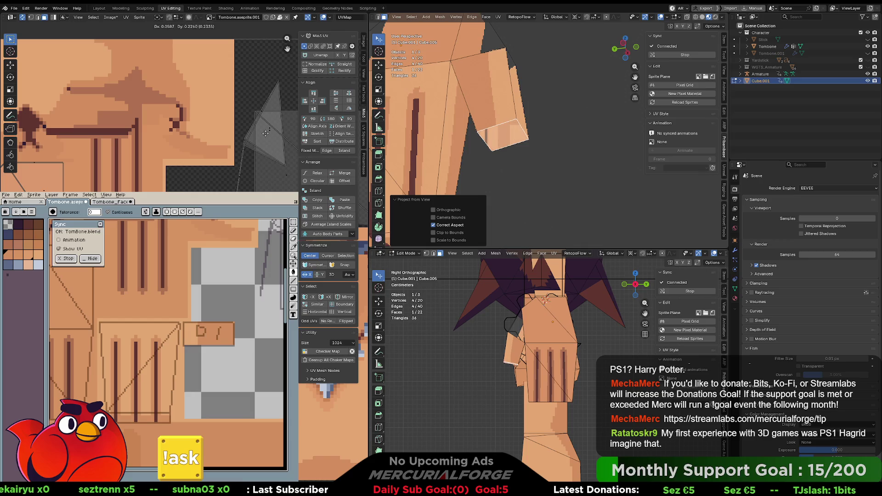
left_click(270, 129)
key("s")
left_click(270, 129)
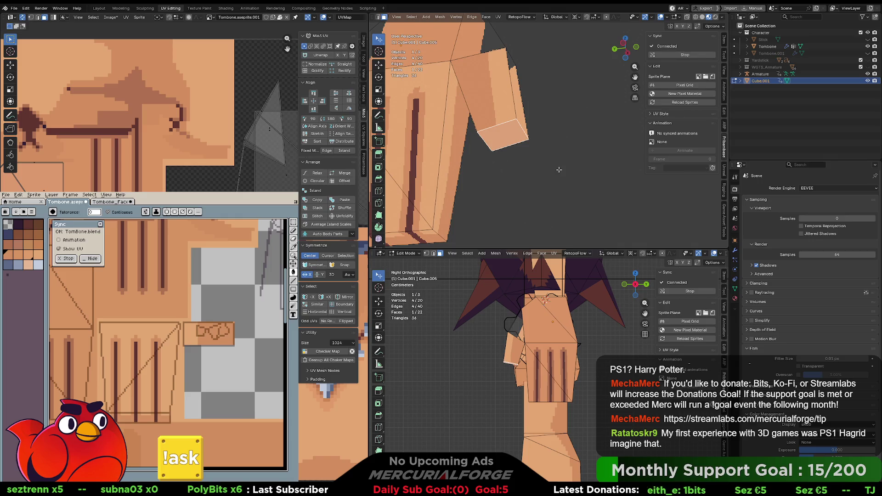
mouse_move(537, 162)
middle_mouse_down()
mouse_move(510, 164)
mouse_move(579, 200)
mouse_move(535, 157)
mouse_move(576, 135)
middle_mouse_up()
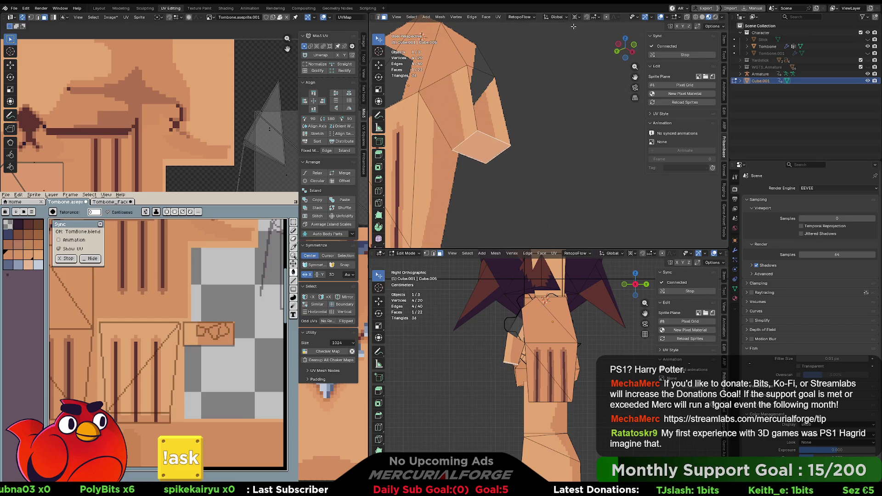
- Scale the thumb's end face to 0.78, move it, and tilt it about -15°
key("s")
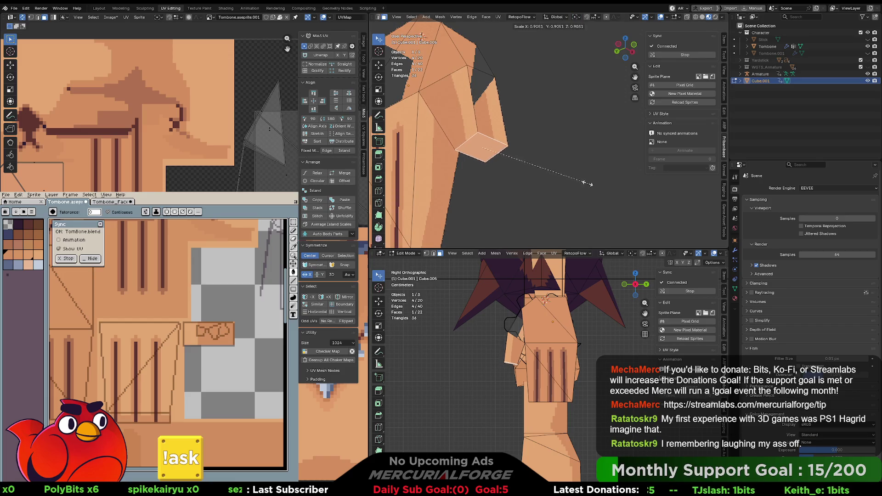
left_click(551, 175)
mouse_move(551, 174)
middle_mouse_down()
mouse_move(584, 196)
mouse_move(620, 191)
mouse_move(564, 126)
middle_mouse_up()
key("g")
left_click(617, 196)
key("r")
left_click(621, 184)
- Nudge the end face slightly (about -0.013 m X, 0.003 m Y) and check the thumb edge-on
key("r")
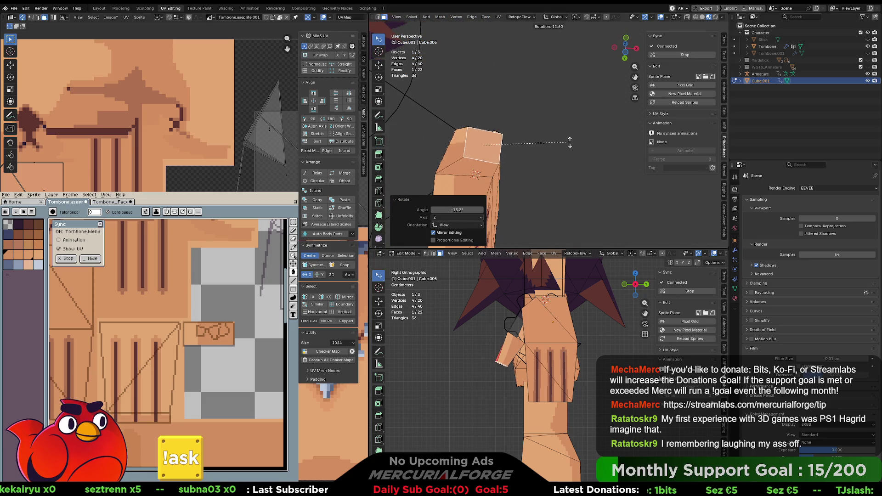
key("Escape")
key("g")
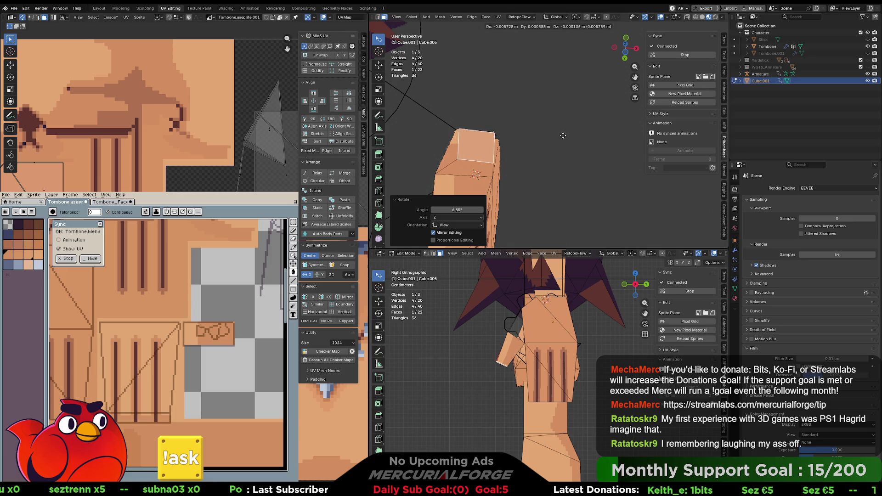
left_click(560, 135)
mouse_move(560, 135)
middle_mouse_down()
mouse_move(477, 192)
mouse_move(554, 146)
mouse_move(566, 162)
mouse_move(562, 131)
mouse_move(521, 187)
mouse_move(545, 147)
middle_mouse_up()
key("g")
left_click(558, 137)
scroll(505, 175, "up", 3)
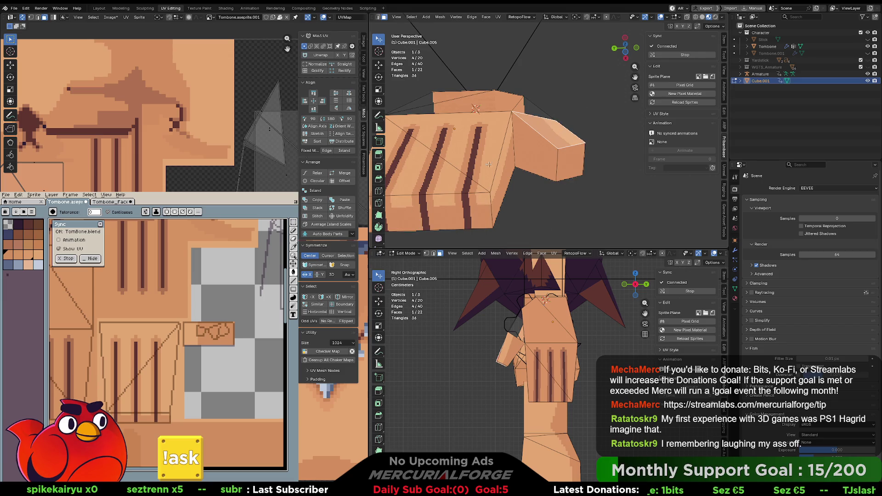
- Slide the thumb end's UVs slightly, clear the selection, and turn viewport overlays back on
key("g")
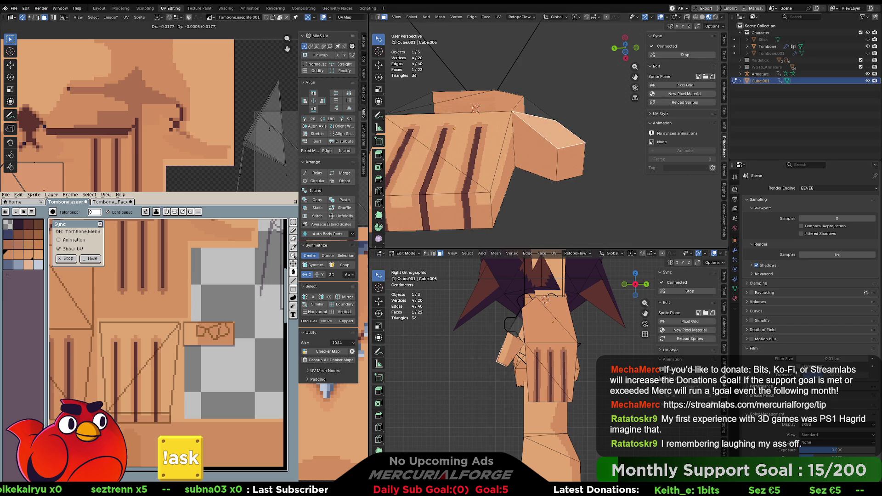
key("Return")
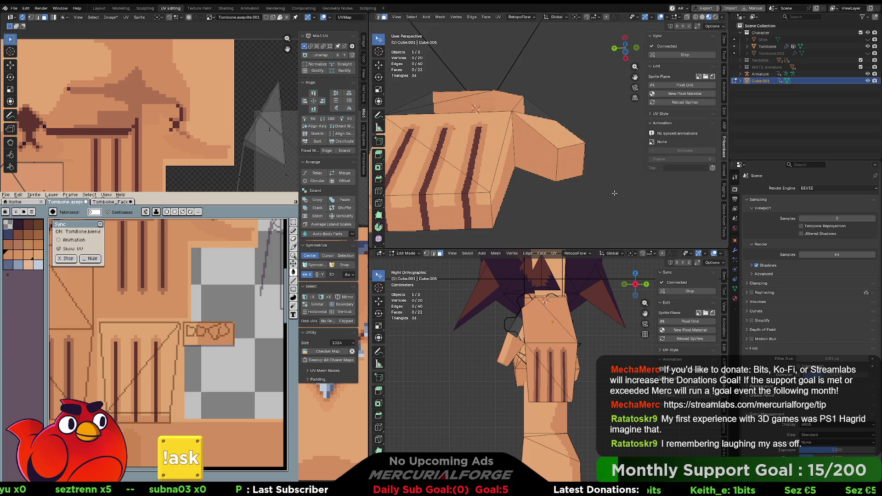
left_click(608, 179)
scroll(605, 178, "down", 2)
mouse_move(606, 178)
middle_mouse_down()
mouse_move(513, 194)
mouse_move(479, 183)
middle_mouse_up()
mouse_move(535, 193)
middle_mouse_down()
mouse_move(564, 113)
mouse_move(582, 126)
mouse_move(702, 139)
mouse_move(508, 136)
mouse_move(554, 92)
middle_mouse_up()
key("shift+alt+z")
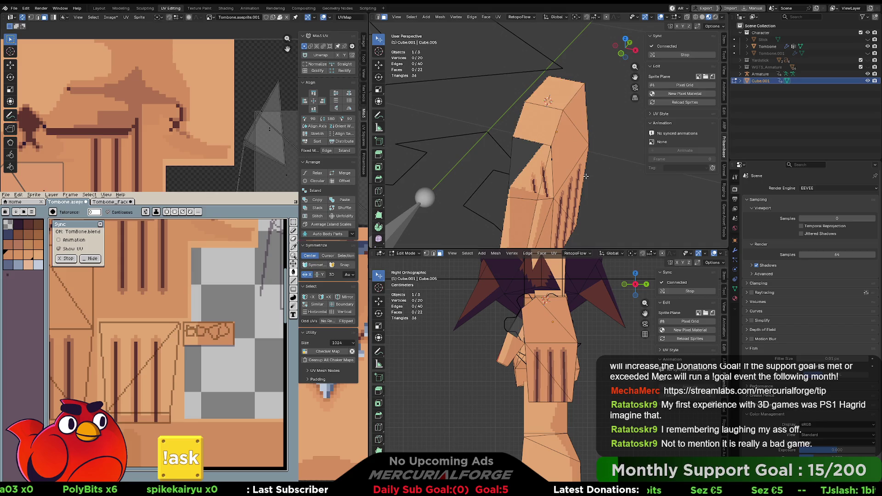
- Select the grey triangle and move, rotate and shrink its UVs into the skin area
mouse_move(578, 179)
middle_mouse_down()
mouse_move(565, 193)
mouse_move(586, 162)
mouse_move(529, 171)
mouse_move(533, 125)
mouse_move(575, 113)
mouse_move(523, 119)
middle_mouse_up()
left_click(526, 172)
left_click(532, 110, "shift")
left_click(575, 113, "shift")
left_click(523, 120)
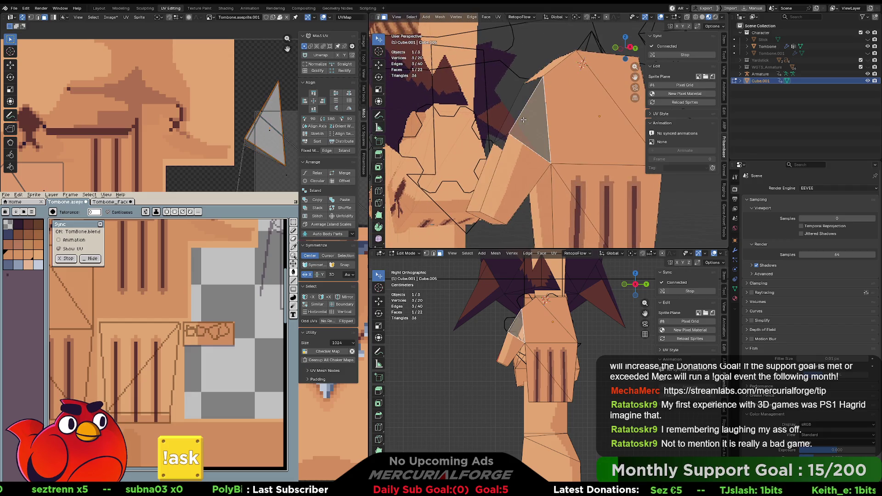
left_click_drag(276, 143, 253, 179)
key("KP_Decimal")
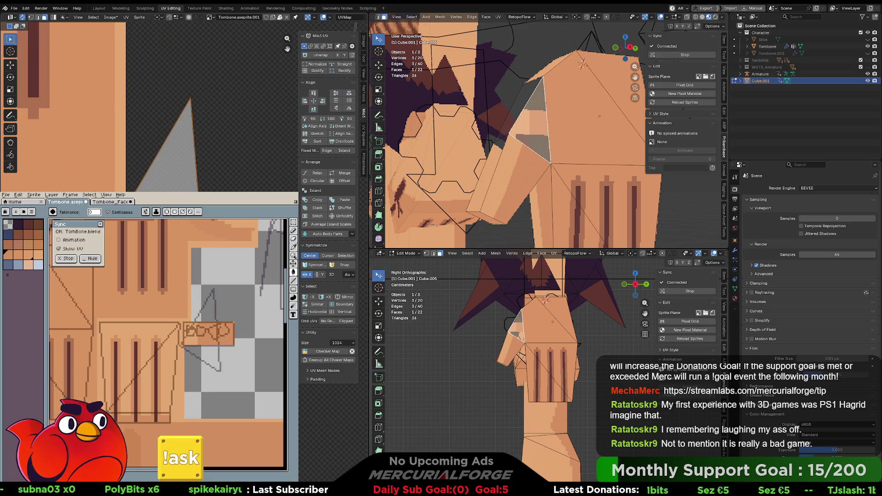
key("r")
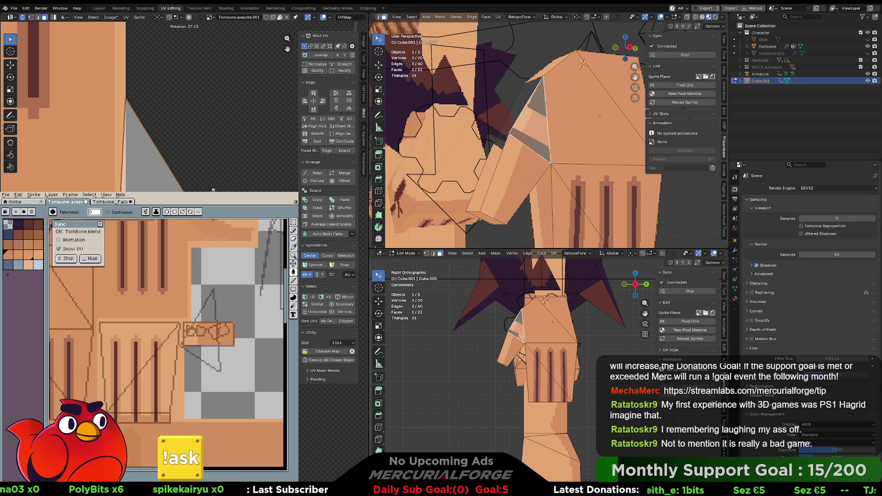
key("s")
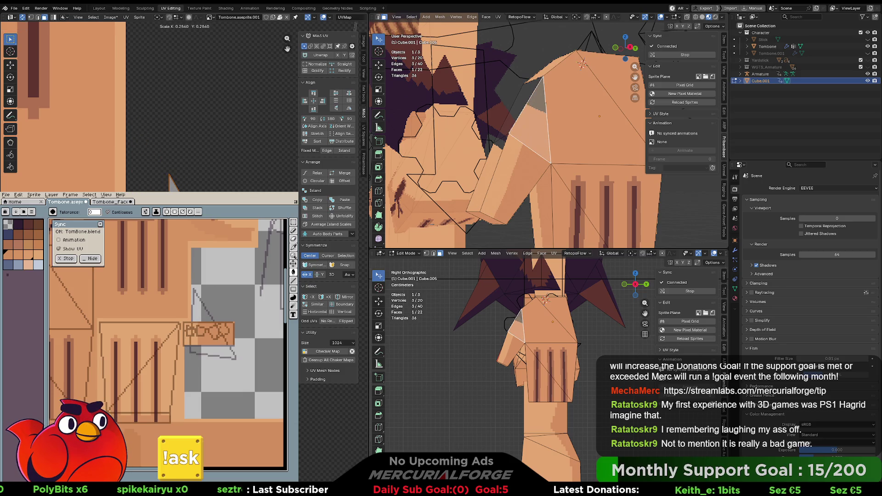
key("g")
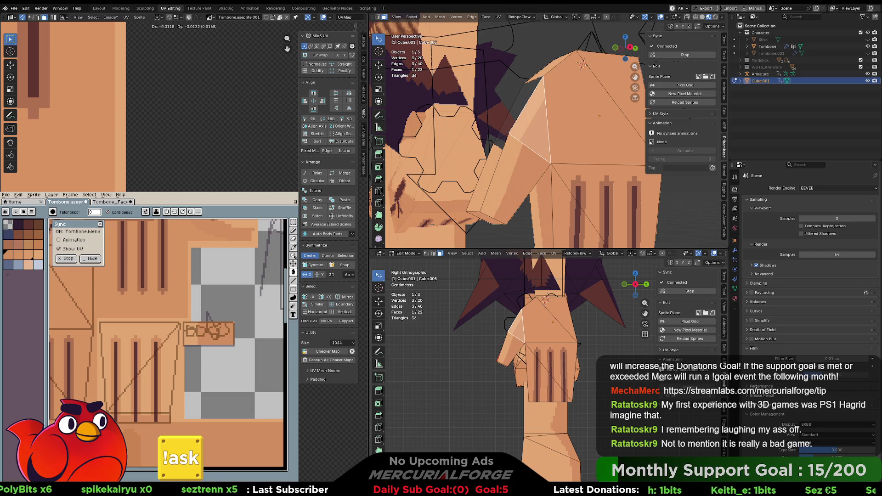
key("Return")
scroll(65, 105, "down", 2)
- Switch to vertex mode and reposition one corner vertex's UV
key("1")
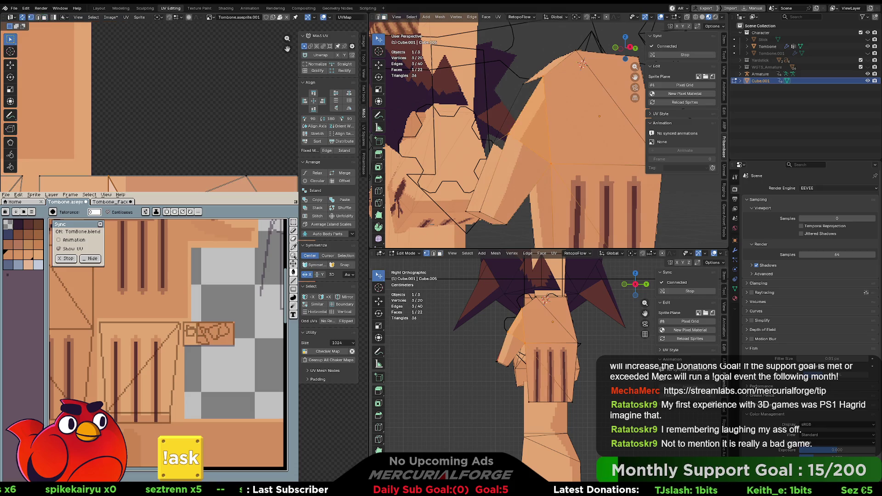
left_click(525, 343)
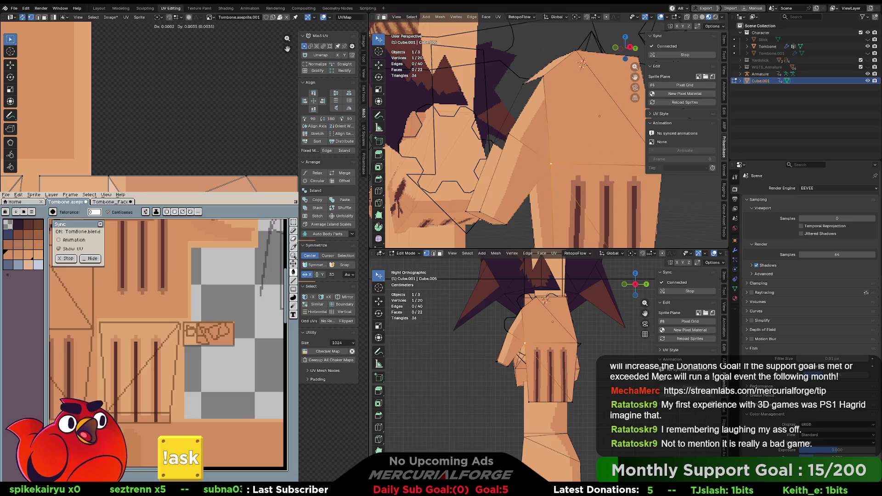
key("KP_Decimal")
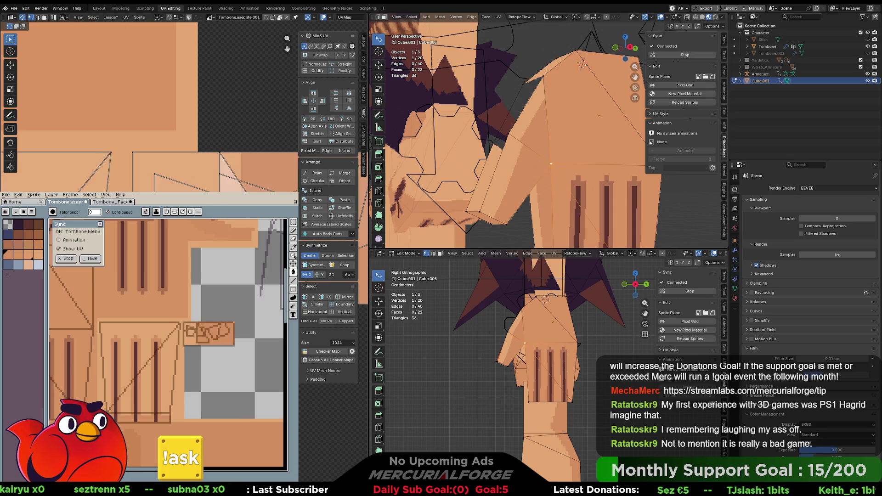
key("g")
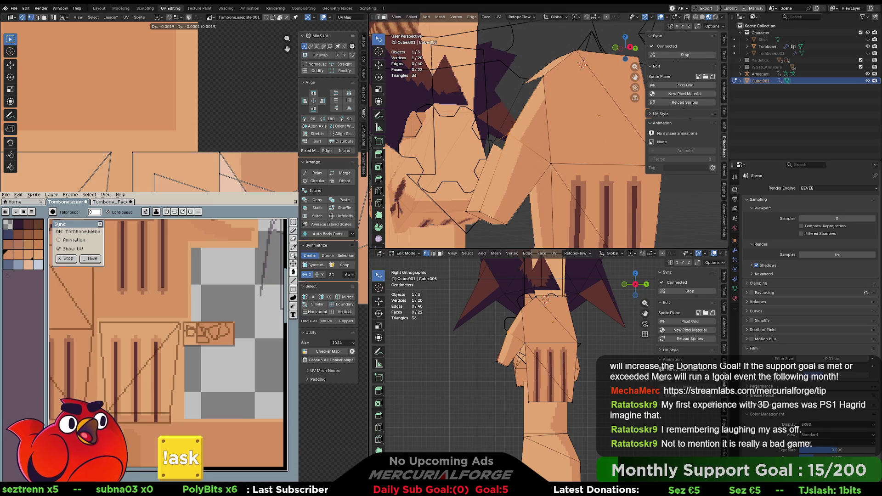
key("Return")
scroll(152, 106, "down", 3)
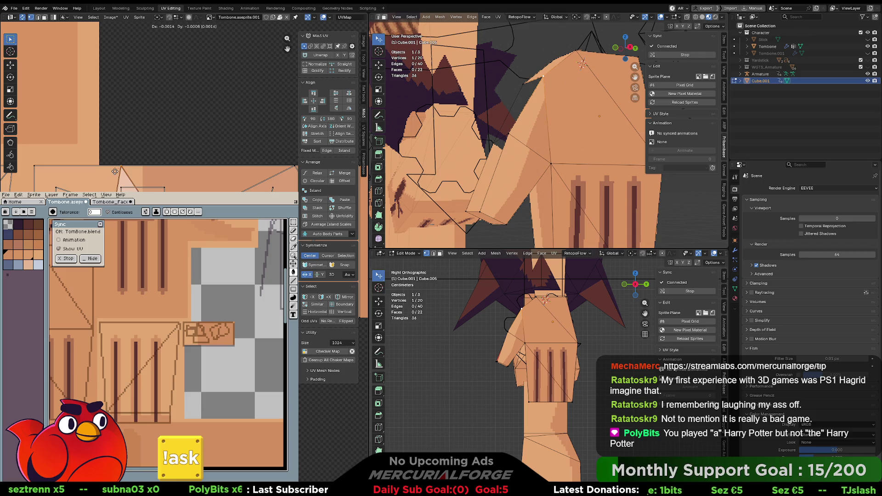
- Finish the UV vertex tweak, cancel the pending move, and orbit in close around the hand
left_click(142, 169)
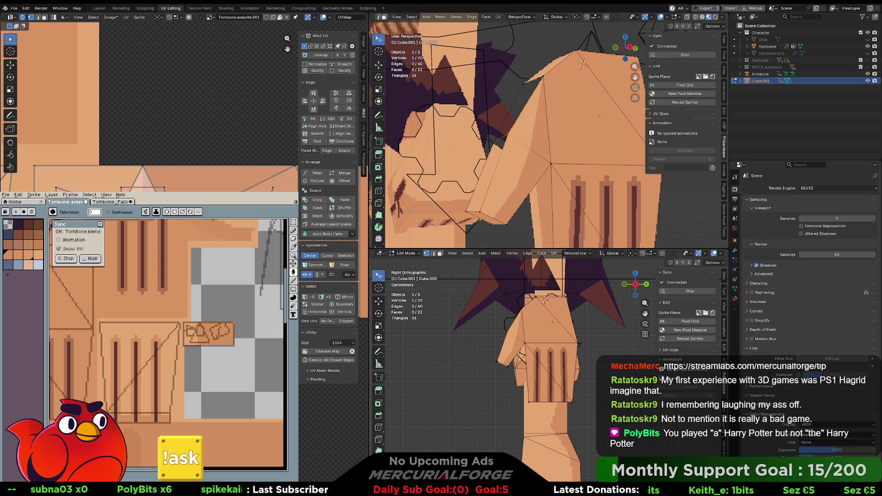
left_click(551, 164)
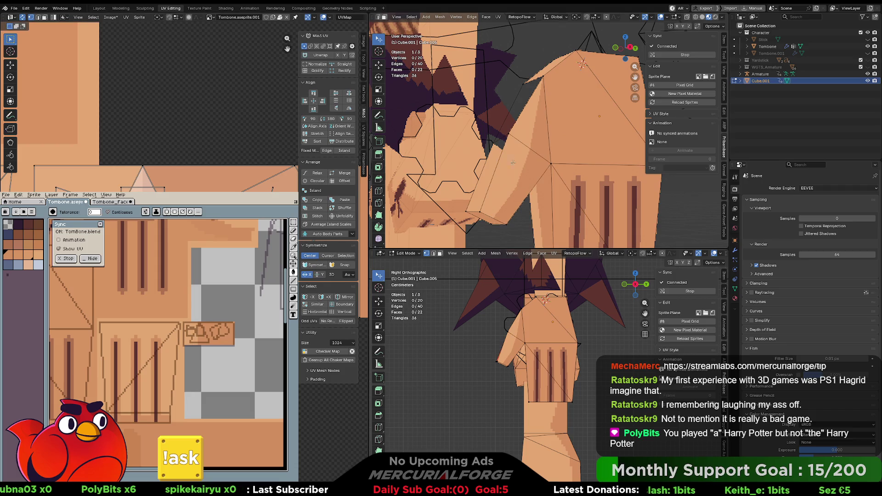
scroll(512, 161, "down", 8)
middle_click_drag(510, 156, 523, 156)
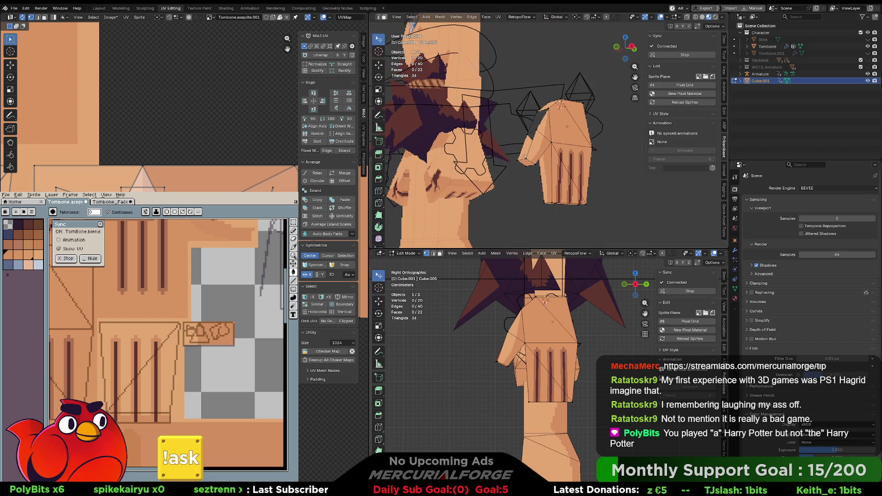
key("Escape")
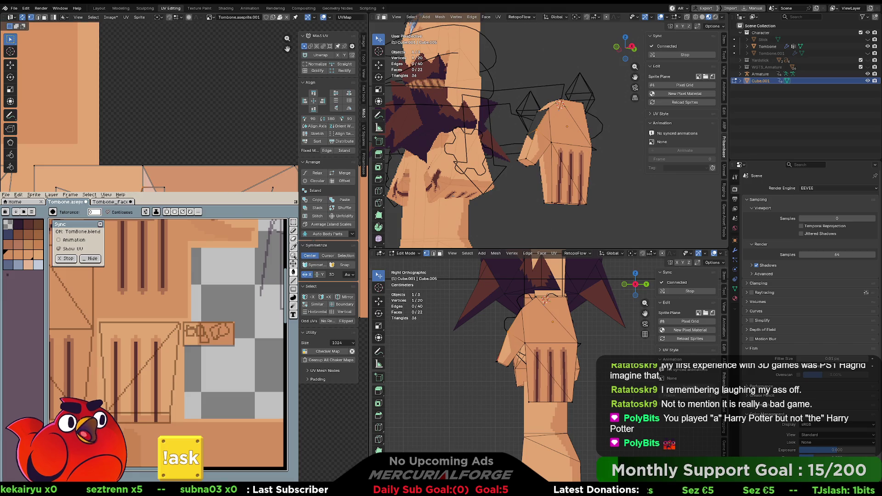
mouse_move(538, 156)
middle_mouse_down()
mouse_move(551, 151)
mouse_move(537, 164)
mouse_move(637, 132)
middle_mouse_up()
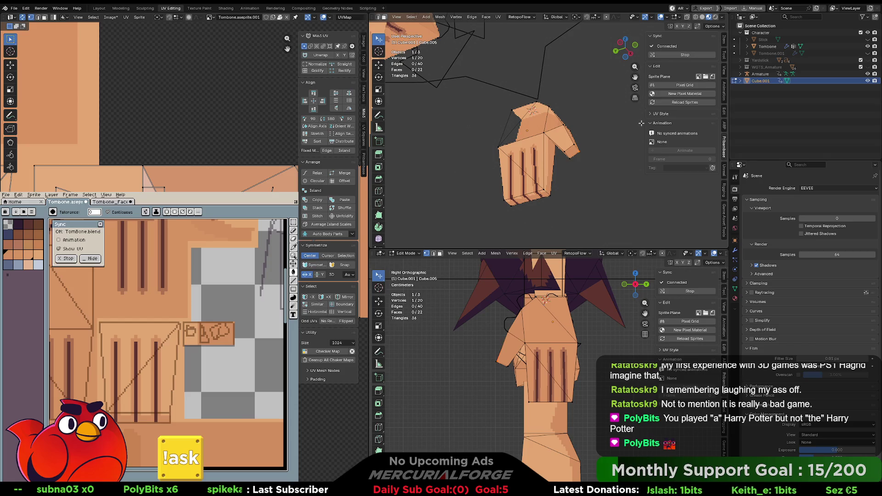
scroll(588, 125, "up", 3)
middle_click_drag(588, 126, 549, 144)
- In face mode, select the two faces on top of the hand
left_click(505, 113)
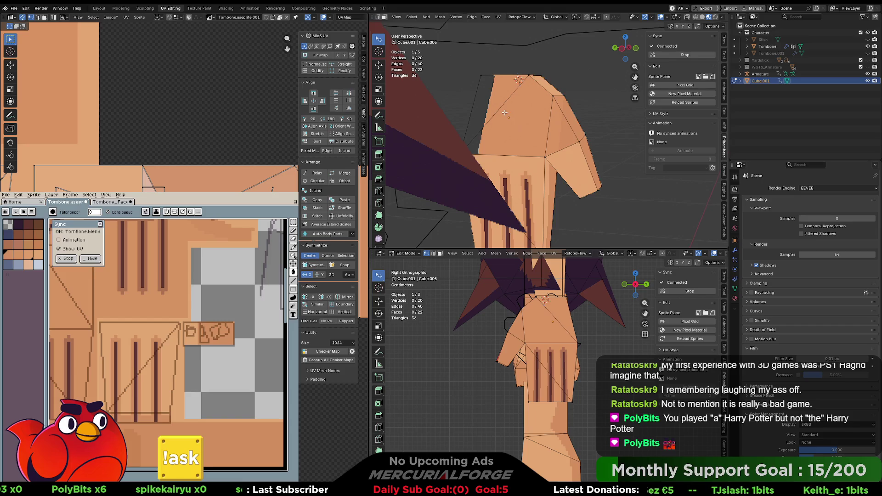
key("3")
left_click(505, 111)
left_click(491, 95, "shift")
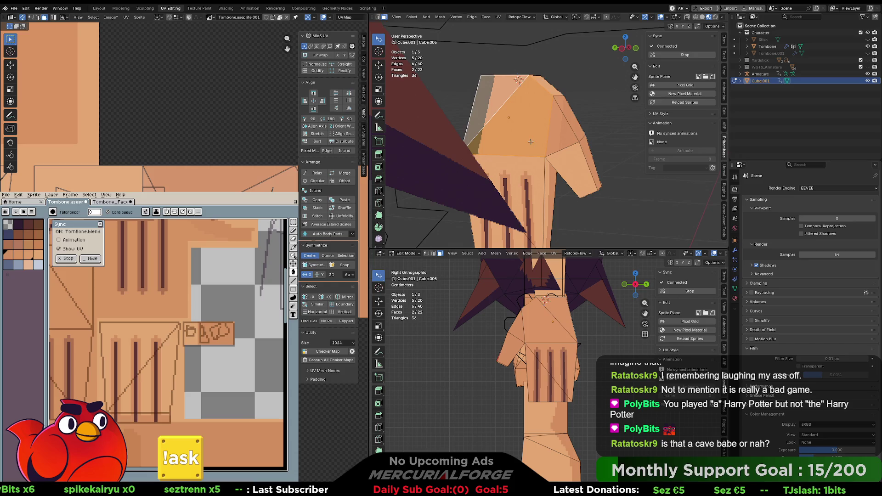
scroll(548, 154, "down", 5)
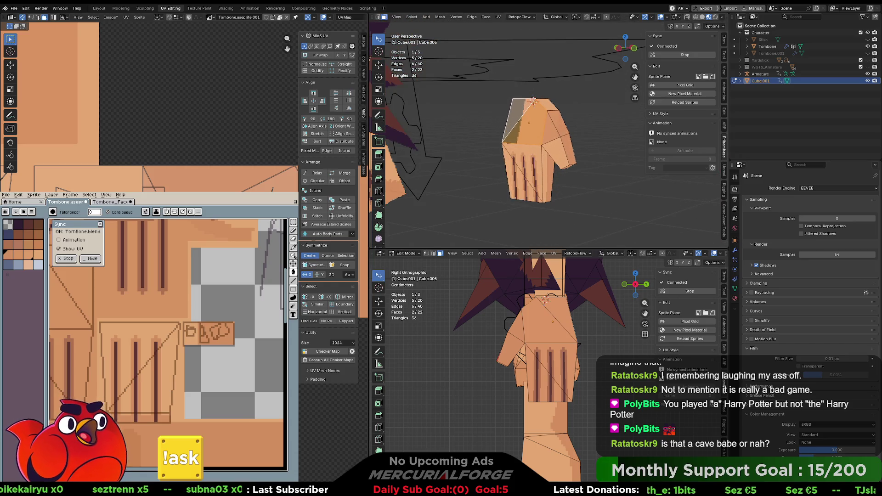
- Preview the character in a play session in the game editor, then return to Blender
key("alt+Tab")
scroll(508, 142, "down", 3)
scroll(508, 142, "up", 3)
left_click(171, 23)
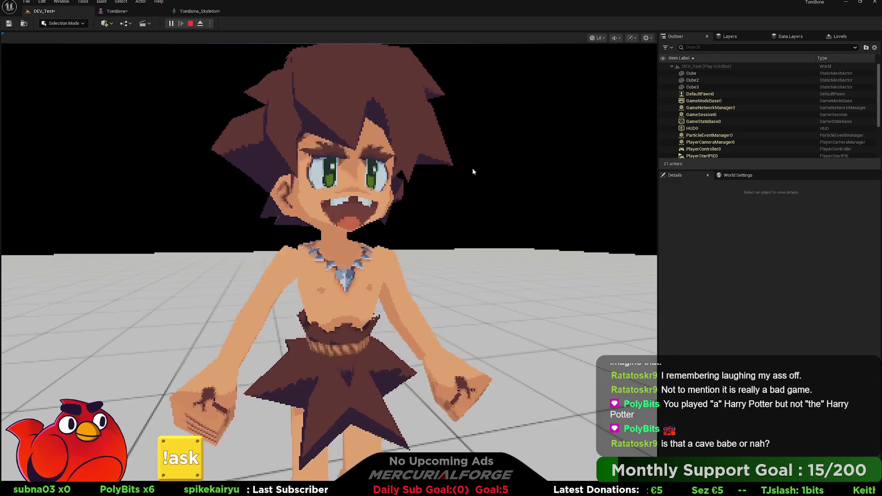
key("Escape")
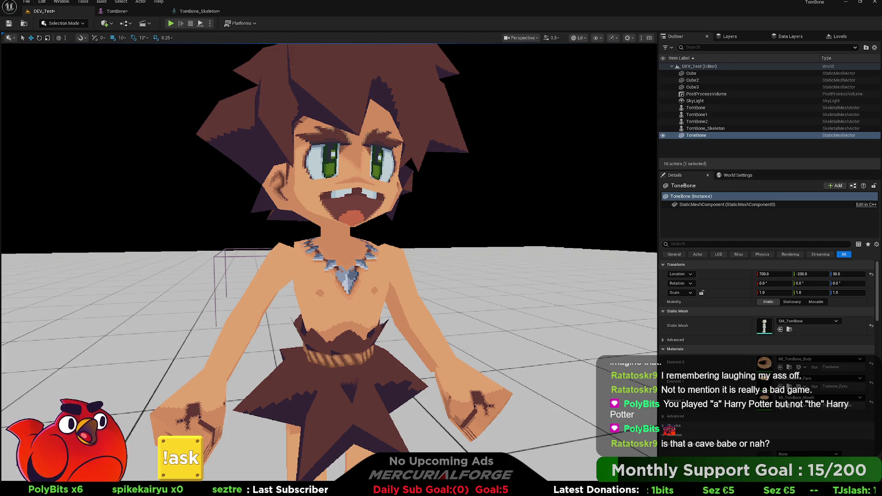
key("alt+Tab")
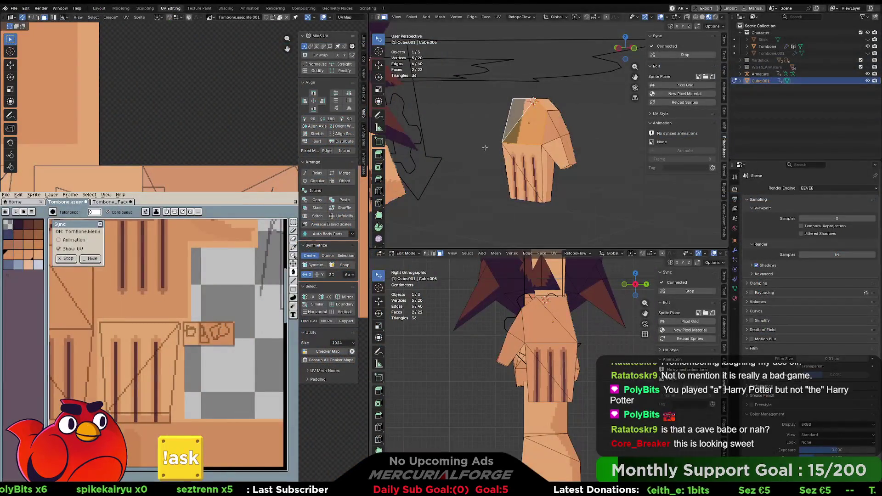
- Move the two top faces' UVs, scale them to about 0.255, and place them on plain skin
scroll(491, 153, "up", 3)
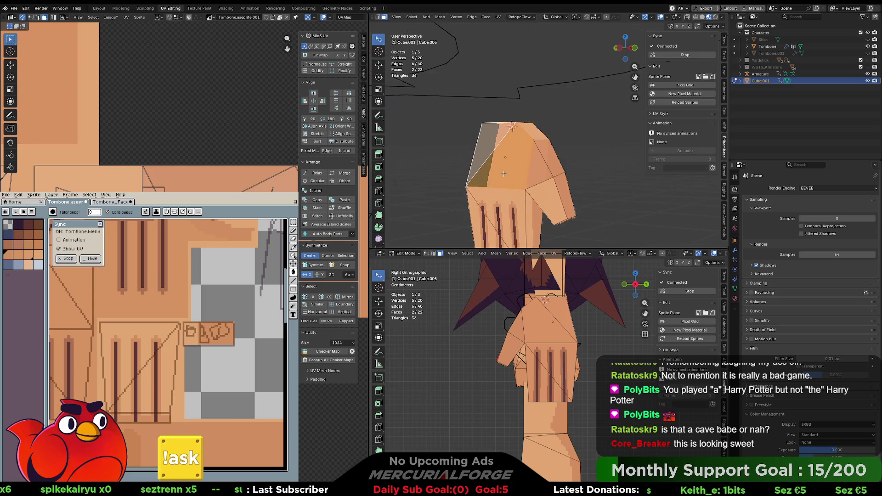
middle_click_drag(512, 154, 522, 150)
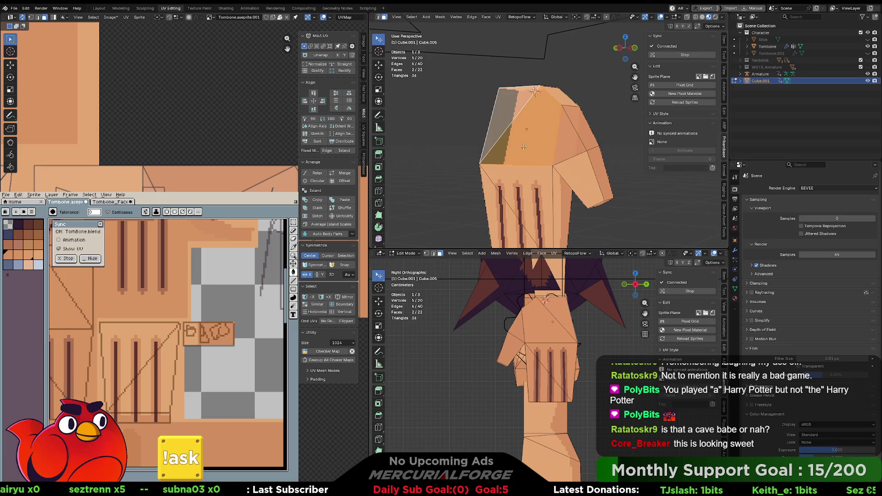
middle_click_drag(138, 92, 224, 67)
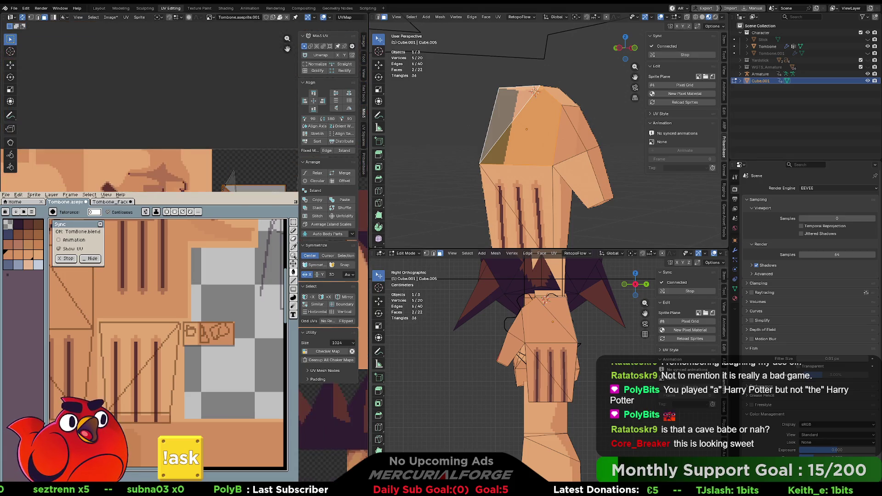
key("g")
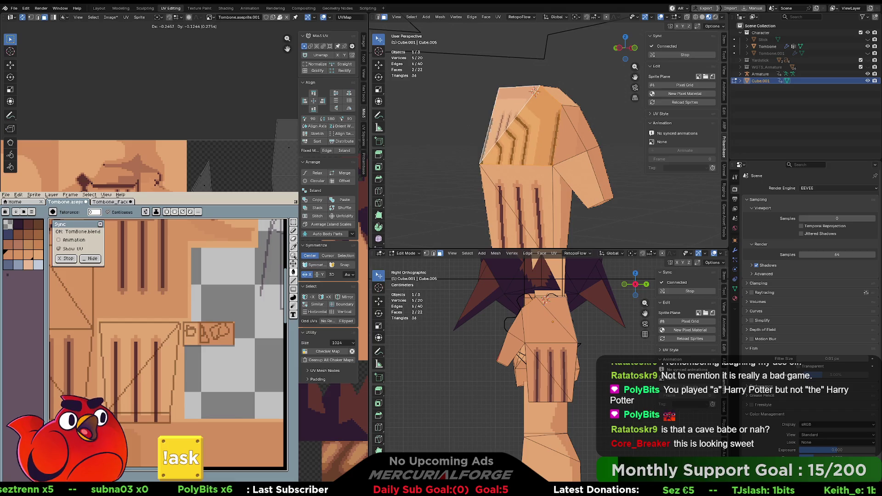
scroll(149, 105, "up", 5)
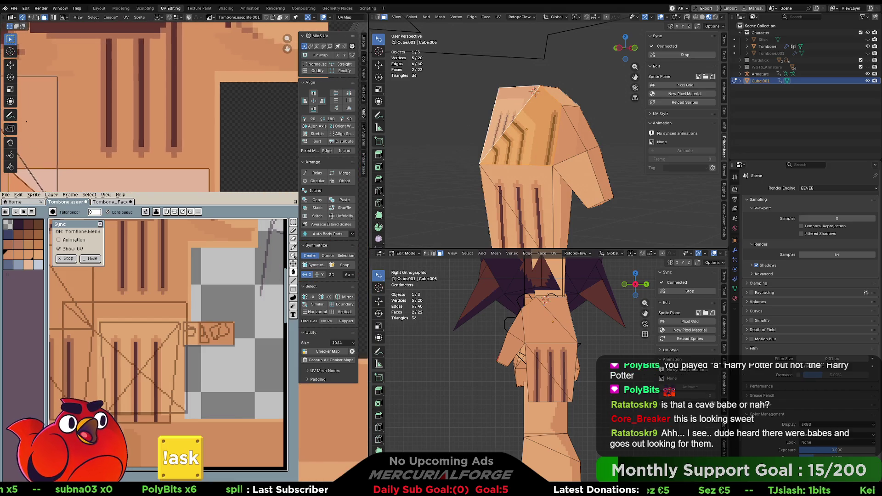
key("s")
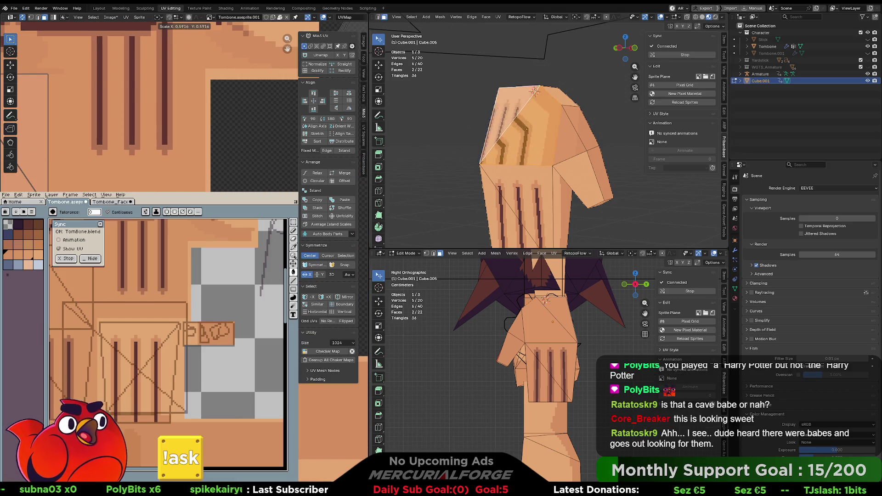
key("g")
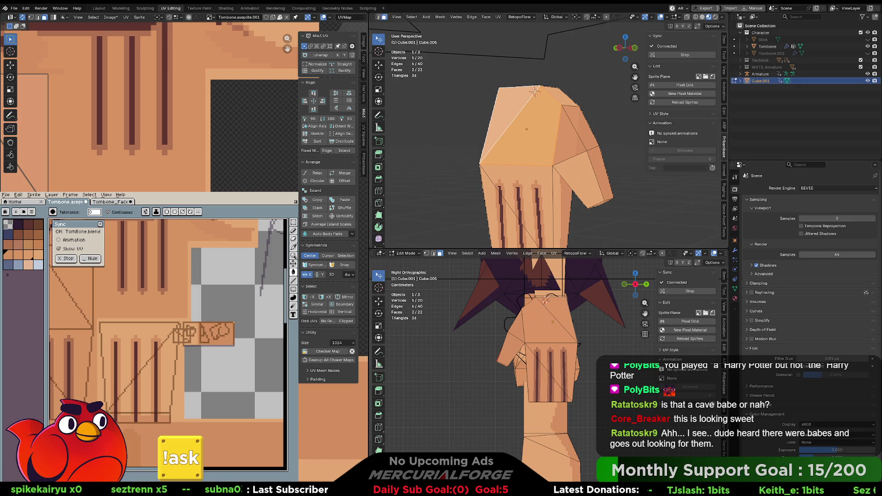
middle_click_drag(184, 138, 92, 69)
middle_click_drag(205, 147, 211, 190)
- Hide viewport overlays, select the triangular face, and shrink its UVs to about 0.22
key("shift+alt+z")
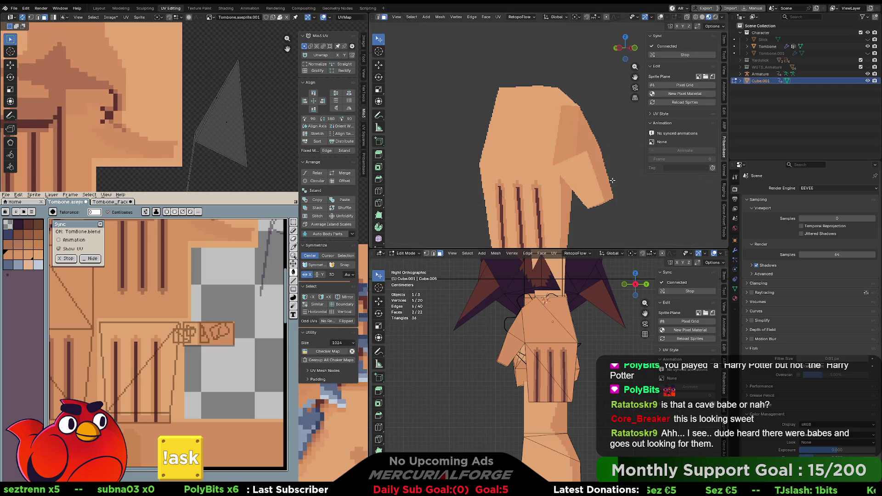
middle_click_drag(556, 159, 566, 146)
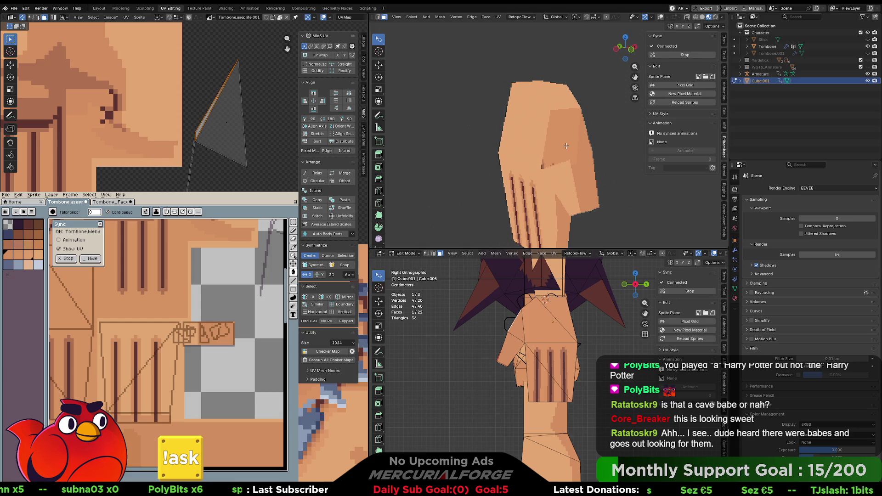
left_click(561, 147)
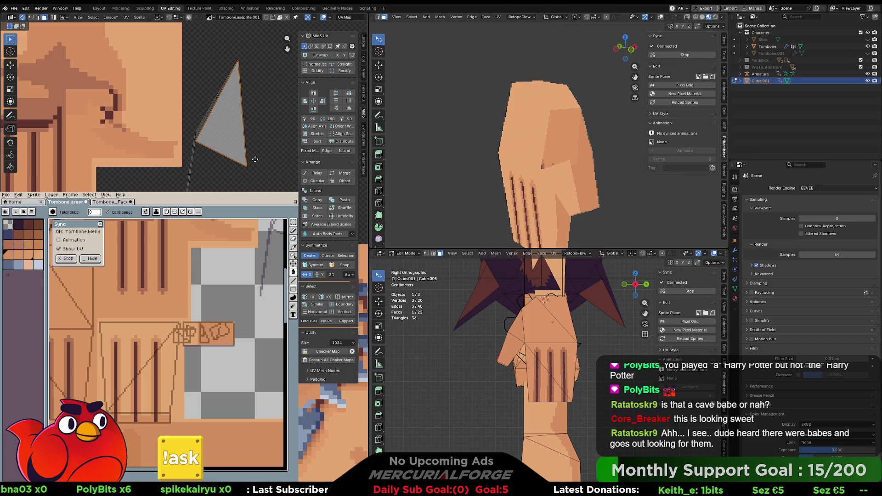
right_click(255, 141)
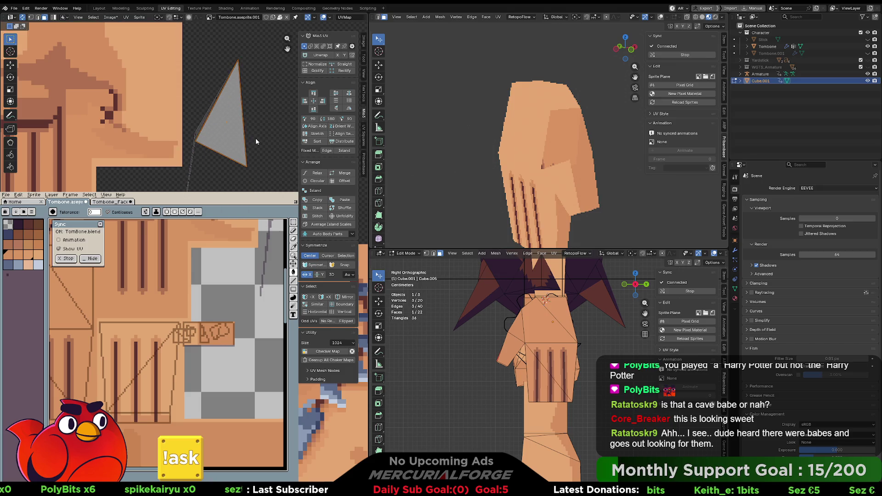
key("g")
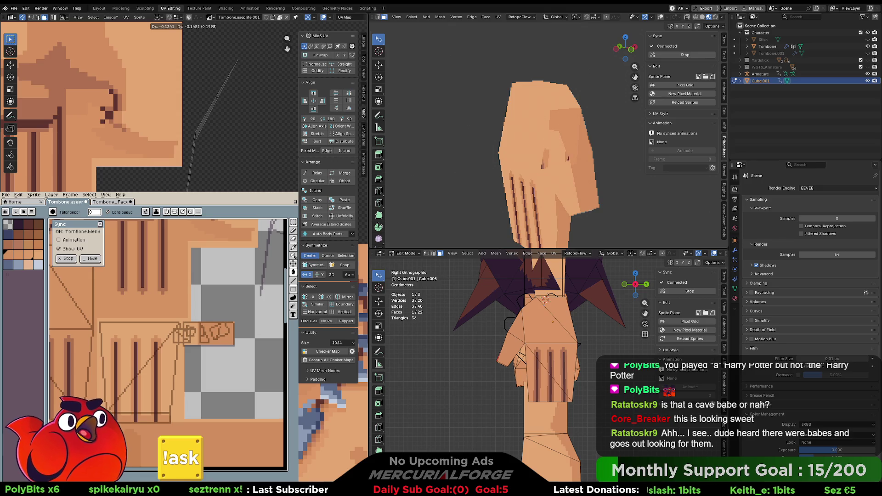
key("s")
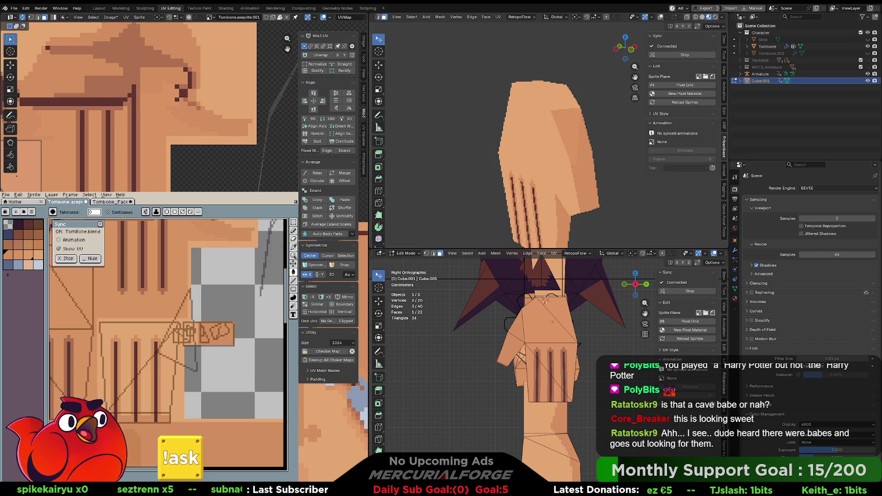
key("Return")
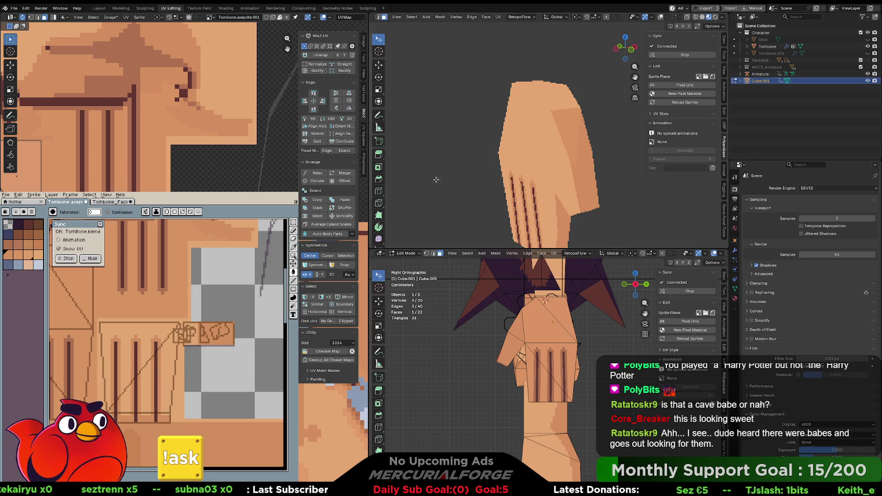
- Try moving one of the triangle's UV edges down-left, then undo it
middle_click_drag(573, 127, 486, 141)
middle_click_drag(258, 156, 228, 166)
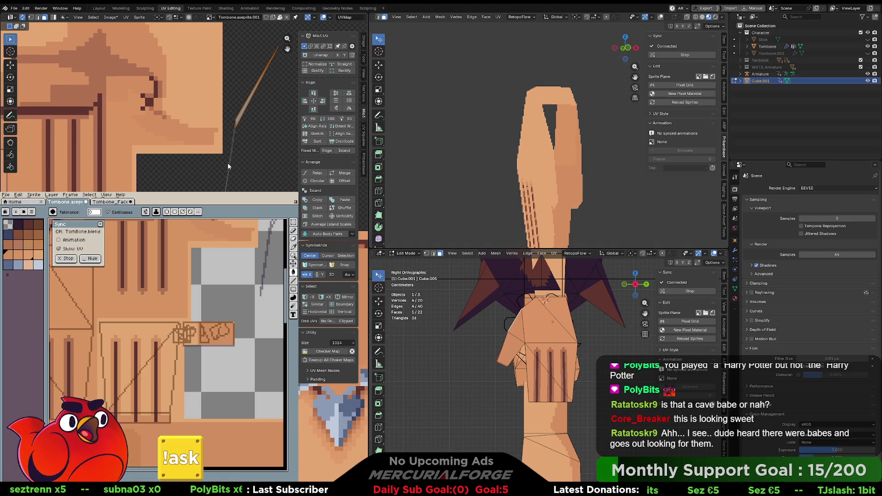
key("g")
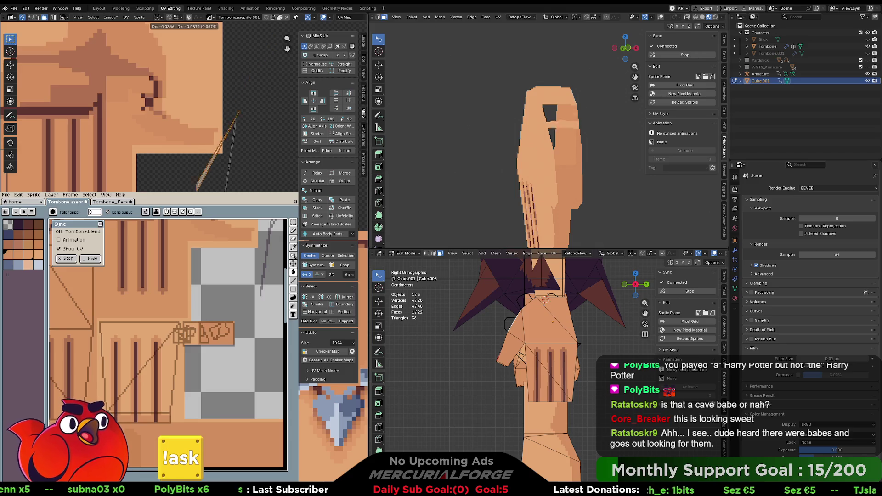
left_click(193, 184)
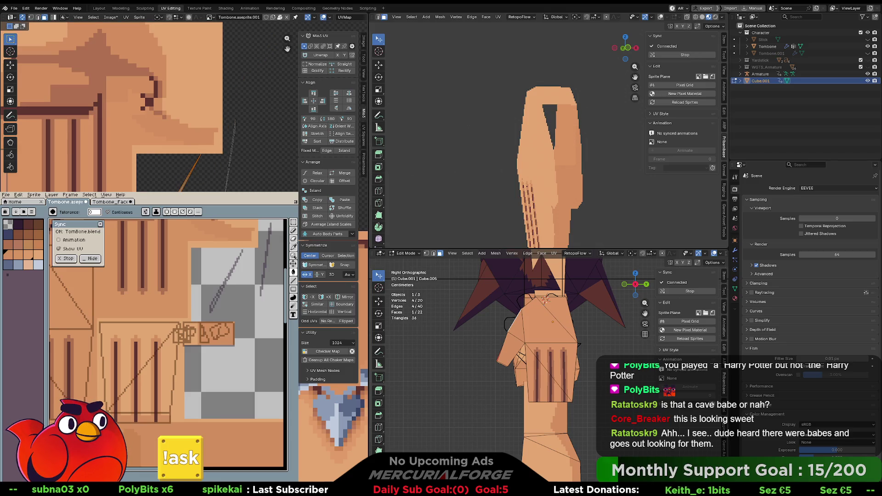
key("ctrl+z")
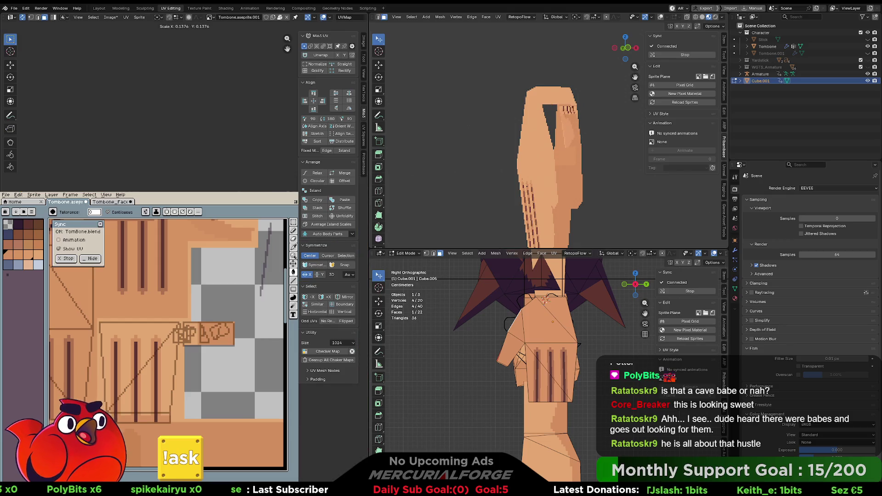
- Redo the edge move, then scale down and shift the hand face's UVs onto the finger stripes
key("ctrl+shift+z")
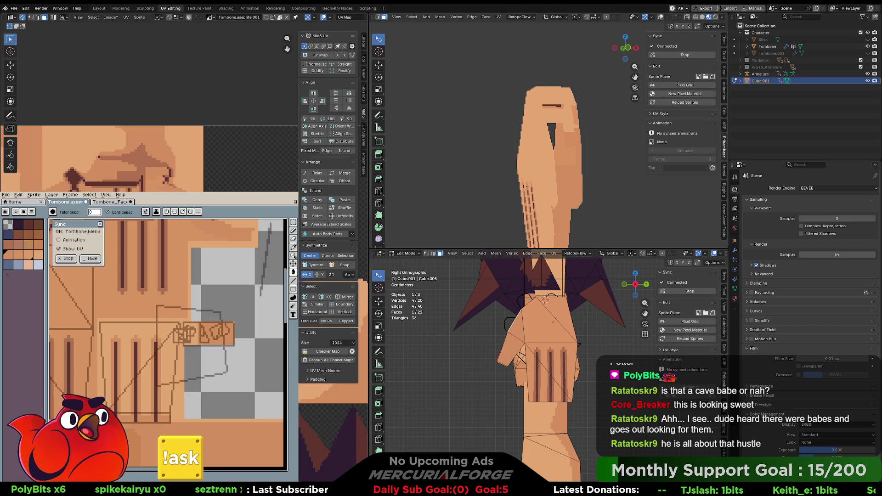
scroll(138, 105, "up", 2)
key("s")
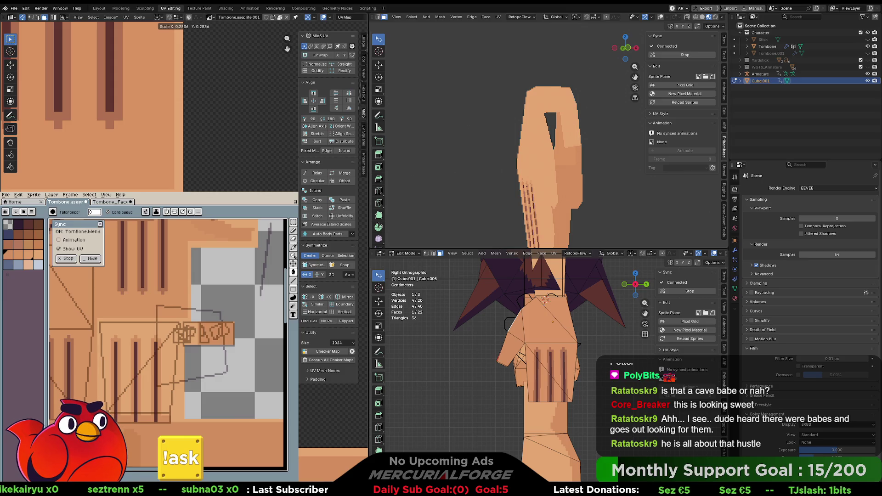
key("Return")
key("g")
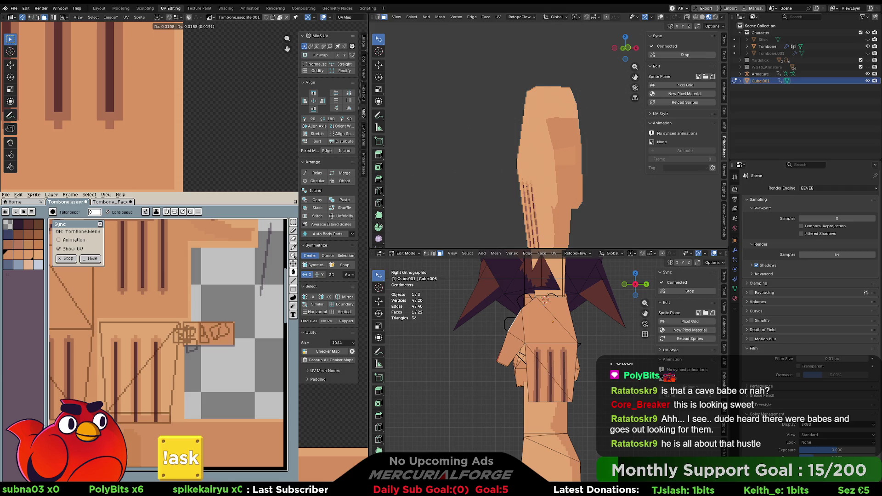
key("Return")
mouse_move(528, 161)
middle_mouse_down()
mouse_move(541, 164)
mouse_move(531, 159)
mouse_move(549, 135)
mouse_move(544, 144)
mouse_move(585, 123)
mouse_move(565, 113)
middle_mouse_up()
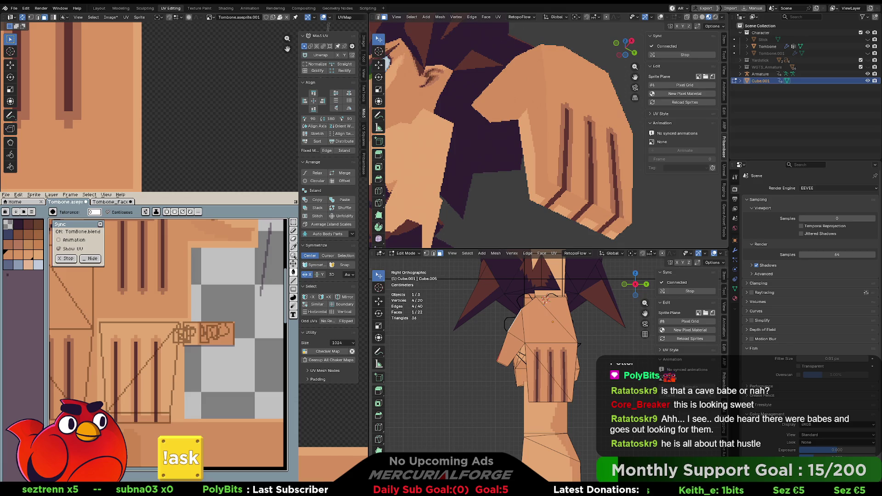
scroll(206, 400, "up", 2)
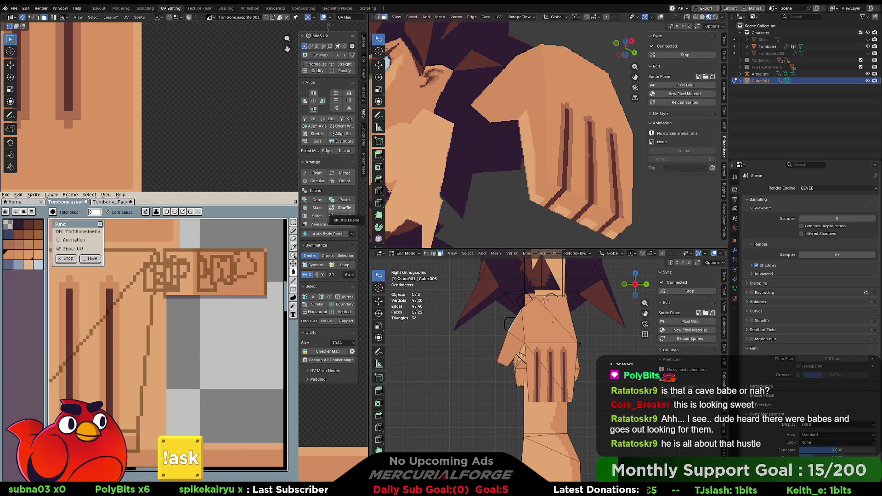
scroll(129, 397, "down", 2)
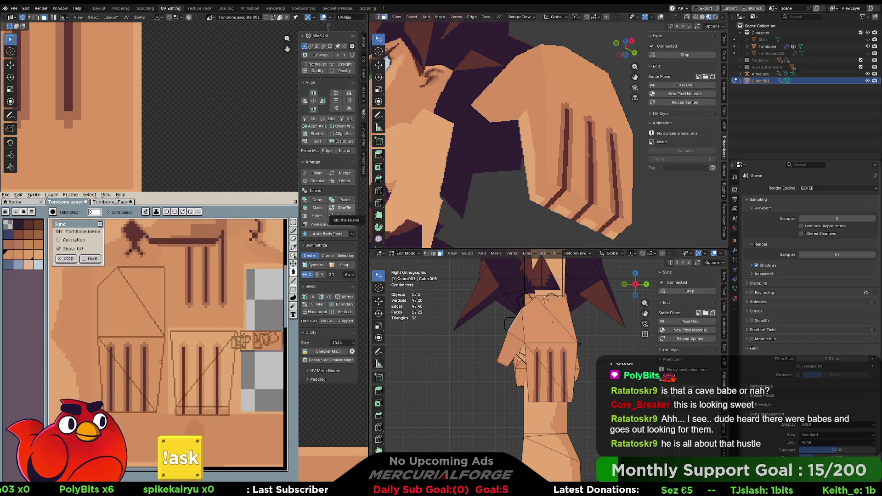
key("v")
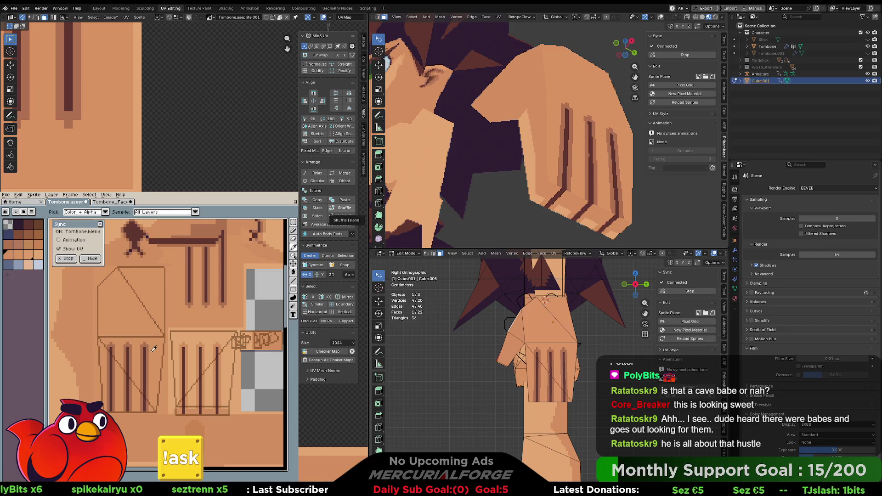
key("g")
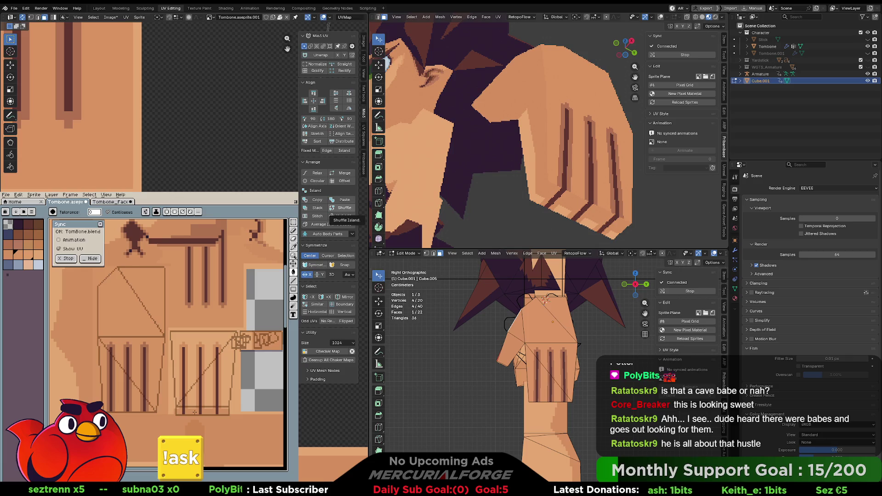
key("alt")
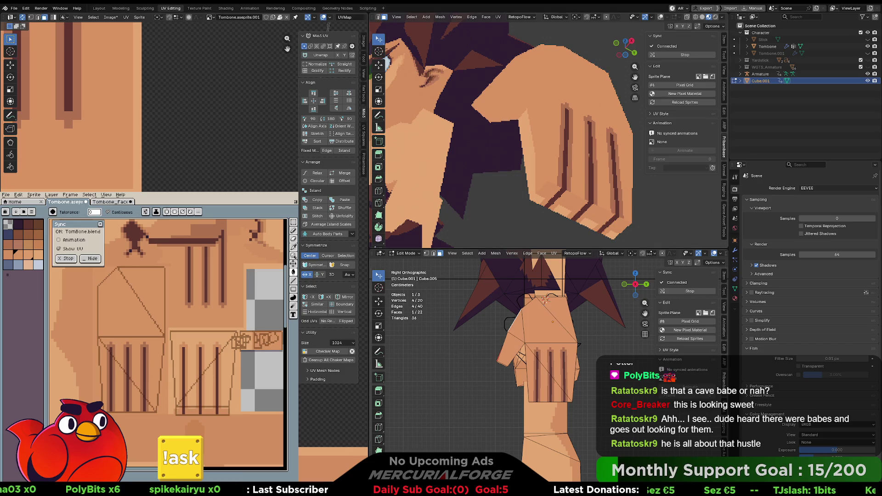
mouse_move(542, 137)
middle_mouse_down()
mouse_move(564, 128)
mouse_move(569, 106)
middle_mouse_up()
scroll(563, 128, "down", 3)
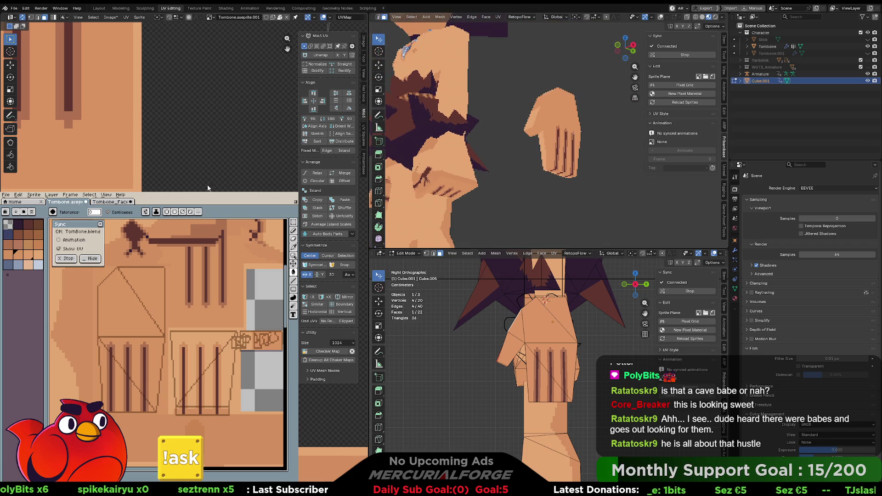
scroll(193, 162, "down", 3)
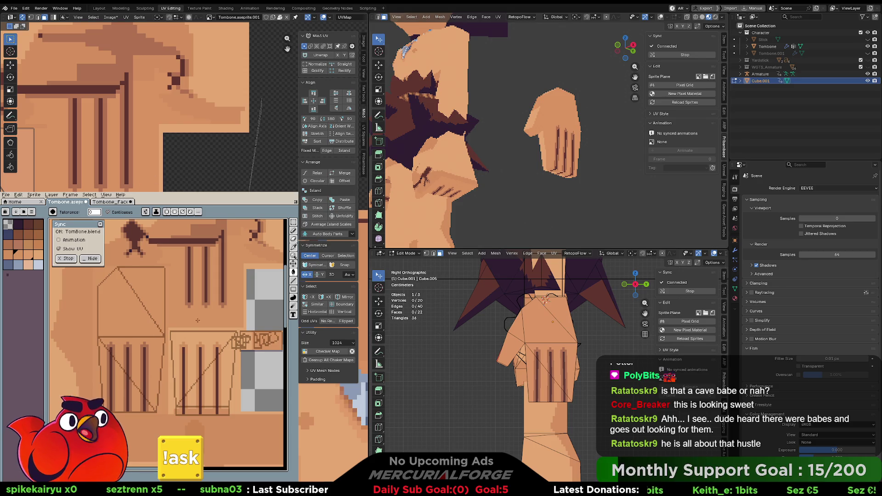
key("space")
left_click_drag(231, 353, 207, 351)
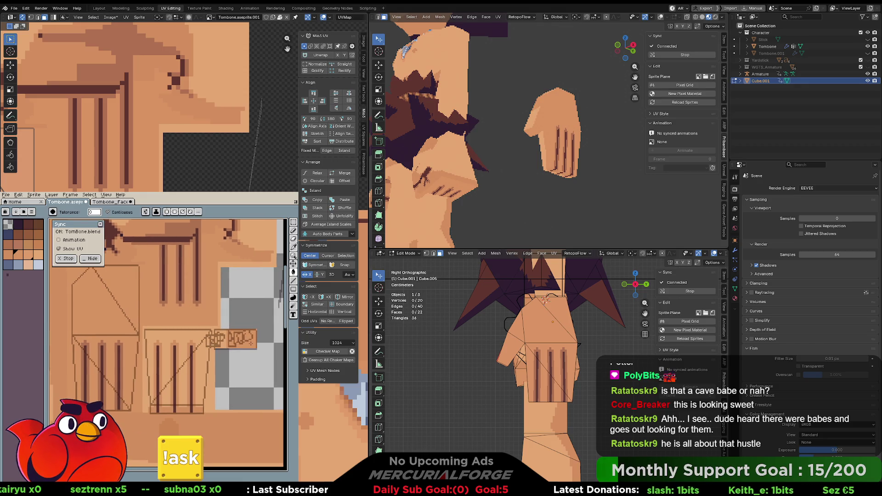
scroll(202, 405, "up", 1)
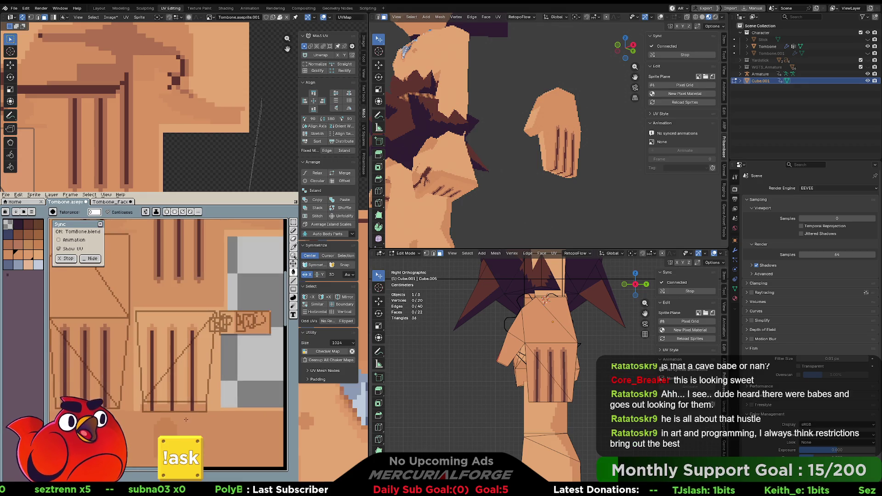
key("m")
key("b")
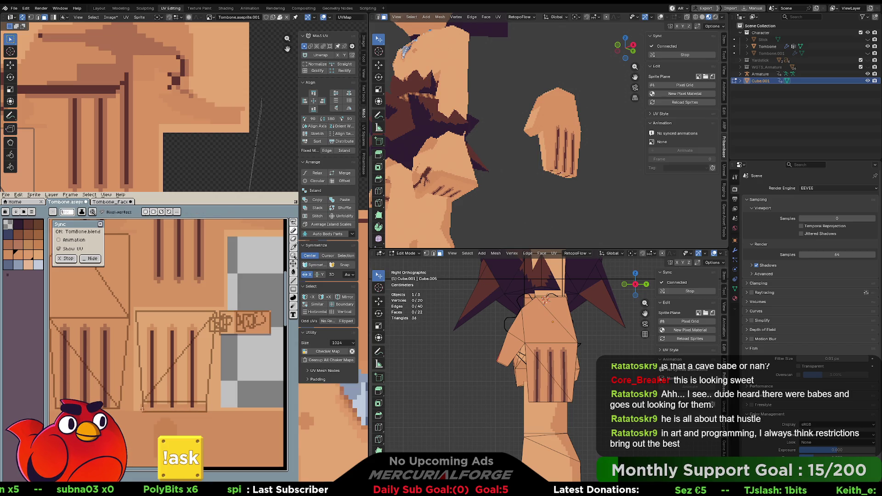
key("w")
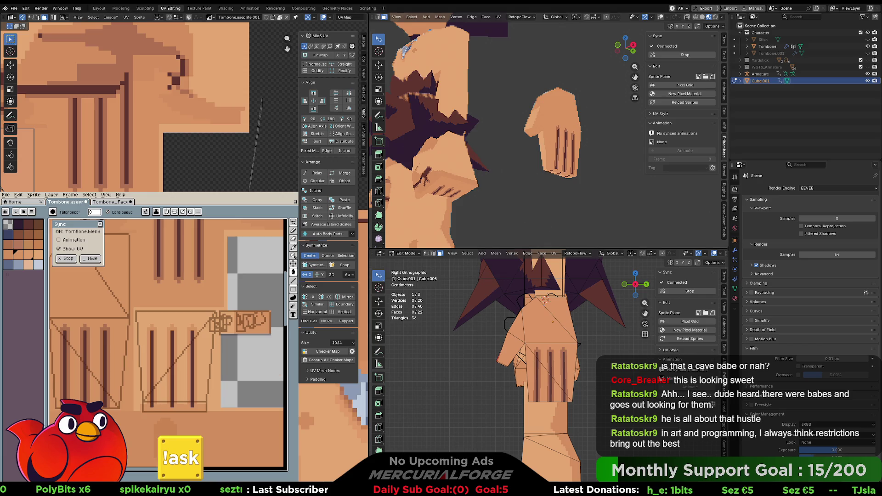
mouse_move(565, 129)
middle_mouse_down()
mouse_move(580, 121)
mouse_move(580, 178)
mouse_move(514, 178)
mouse_move(550, 177)
mouse_move(530, 180)
middle_mouse_up()
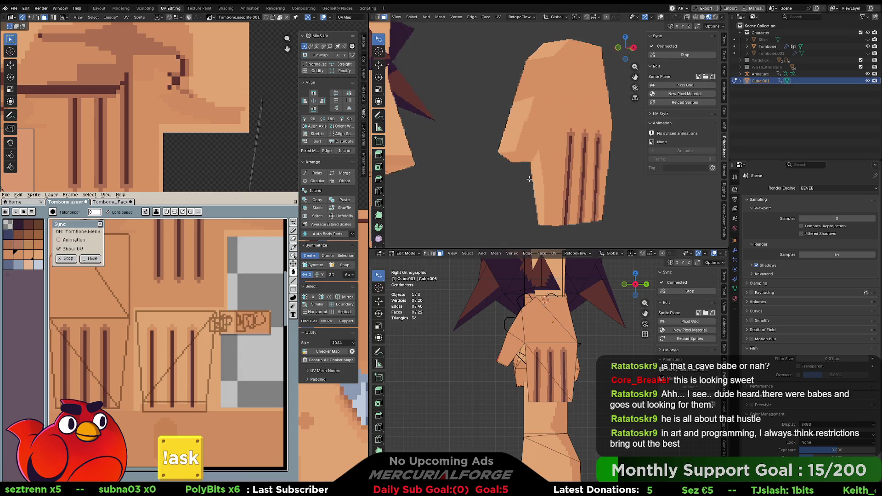
- Scale the selected face's UVs down to about 0.81 on the texture
middle_click_drag(537, 124, 543, 125)
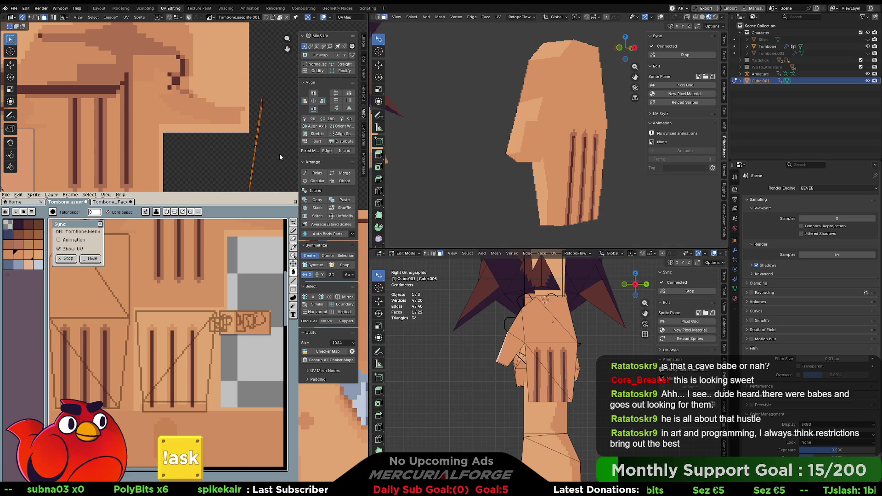
middle_click_drag(279, 156, 266, 157)
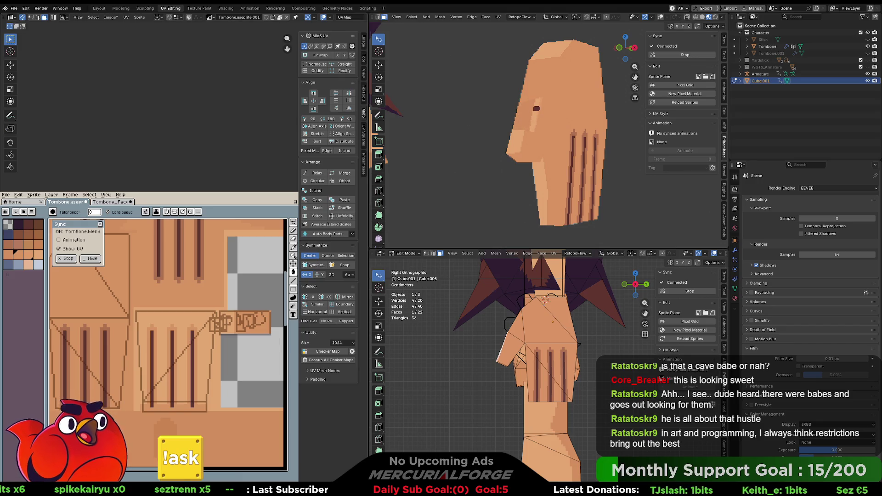
key("Return")
key("s")
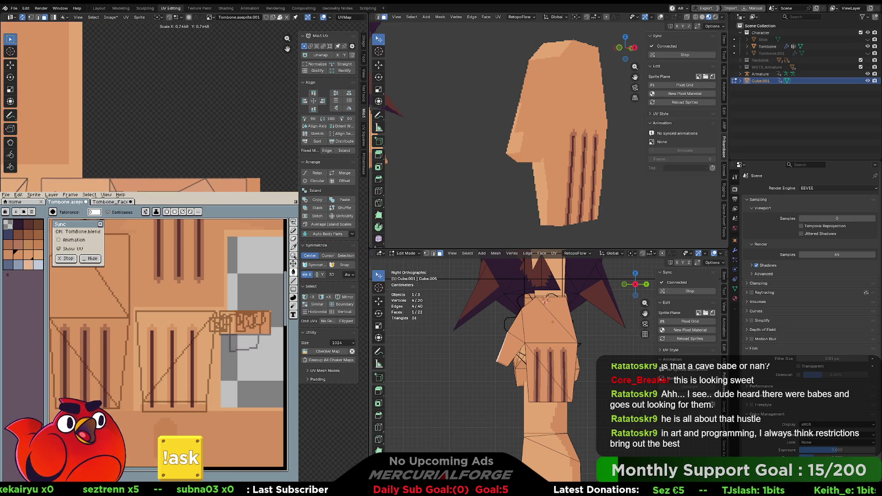
key("g")
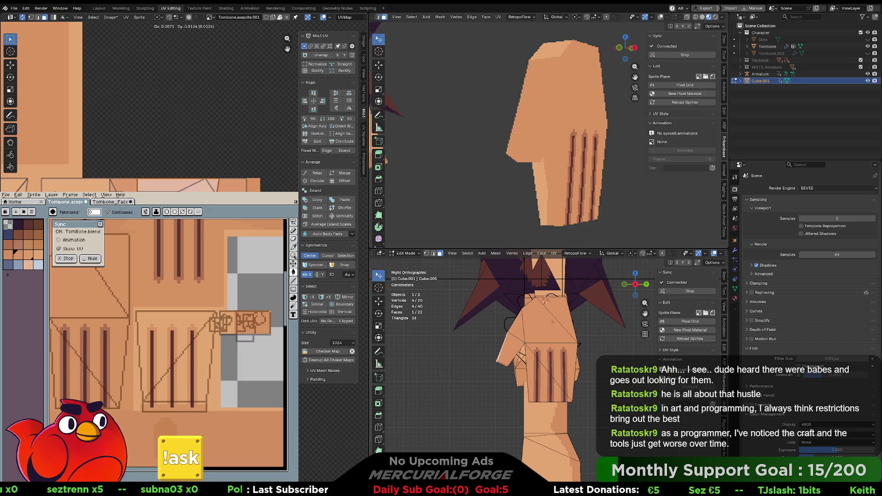
key("Return")
key("s")
key("Return")
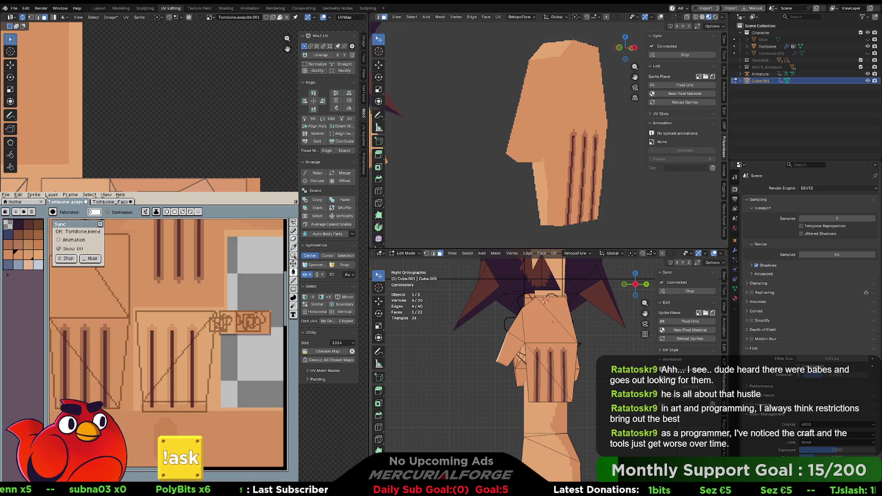
- Reselect a single arm face and frame its UVs in the texture view
key("ctrl+l")
key("alt+a")
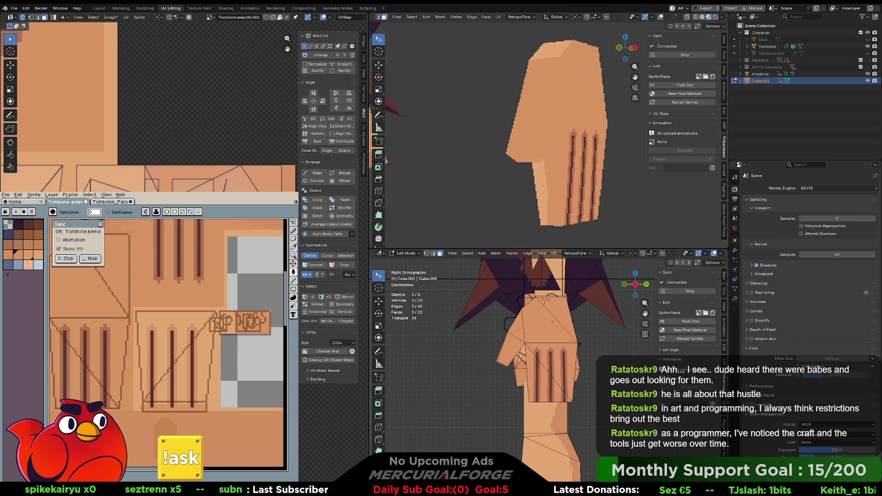
left_click_drag(148, 172, 140, 164)
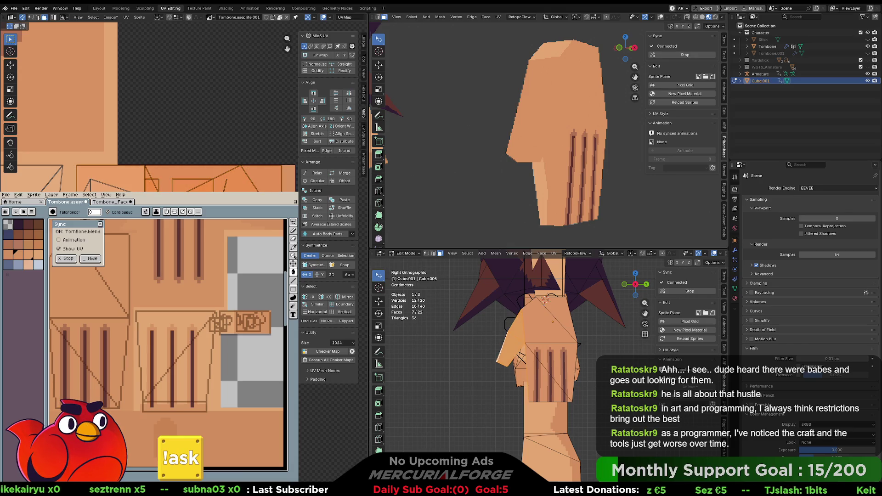
left_click(513, 363)
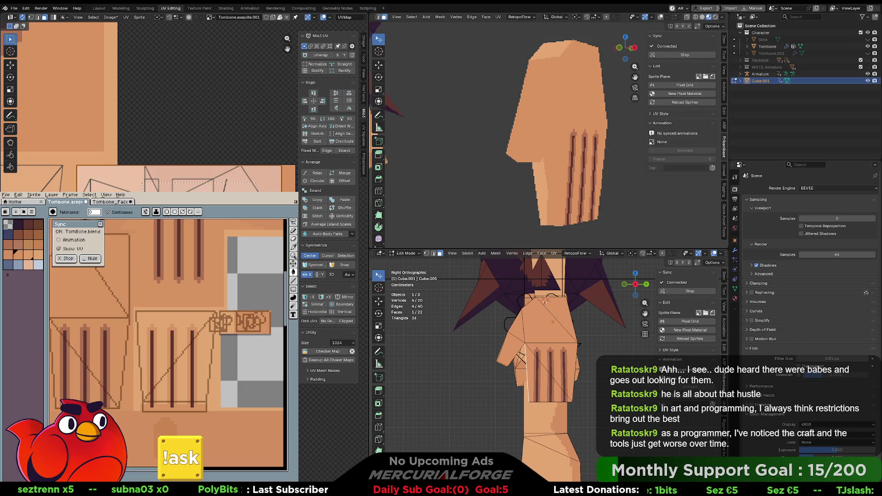
left_click_drag(257, 190, 143, 182)
left_click(512, 353)
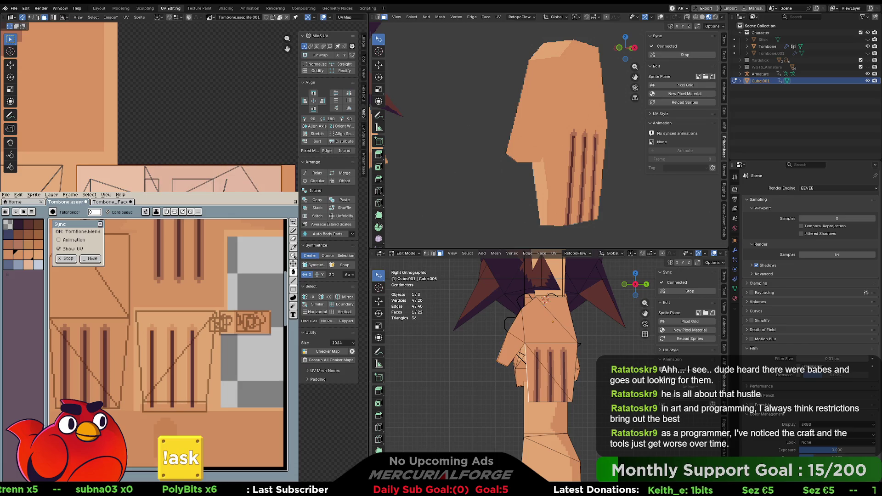
key("KP_Decimal")
scroll(147, 106, "down", 3)
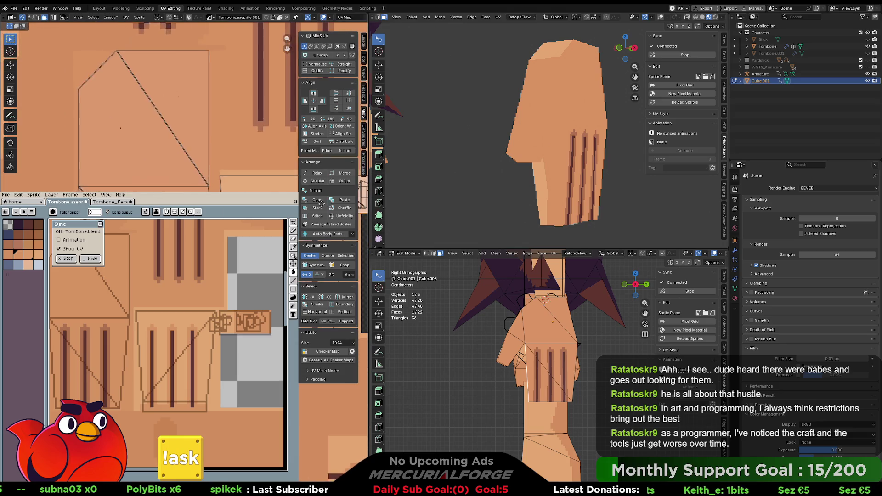
scroll(147, 105, "up", 3)
scroll(147, 105, "up", 3)
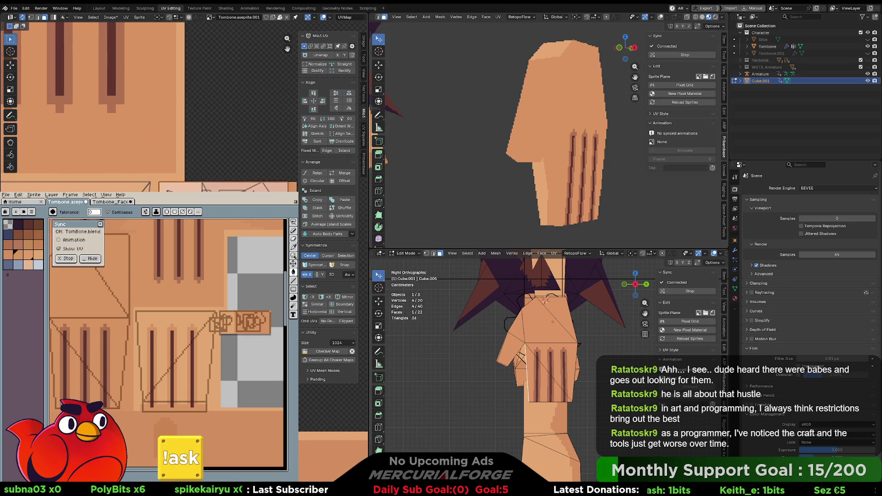
- Grow the selection to neighbouring faces and scale the UV island along one axis
key("ctrl+KP_Add")
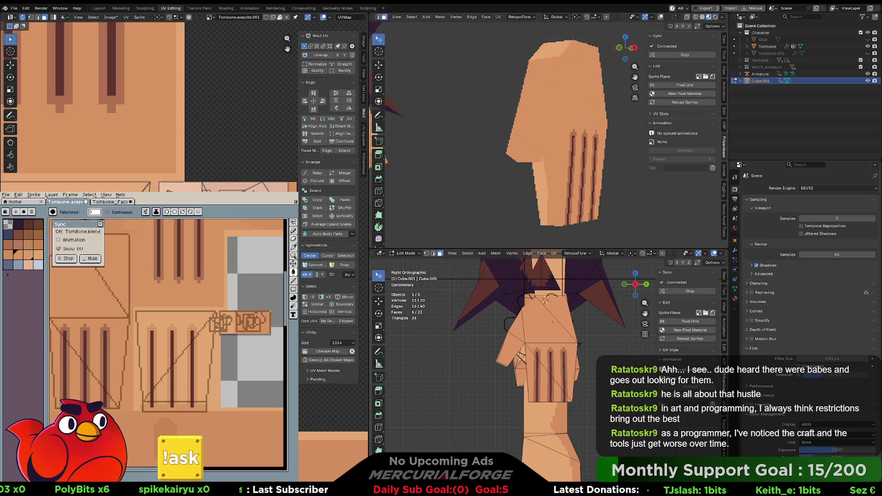
key("g")
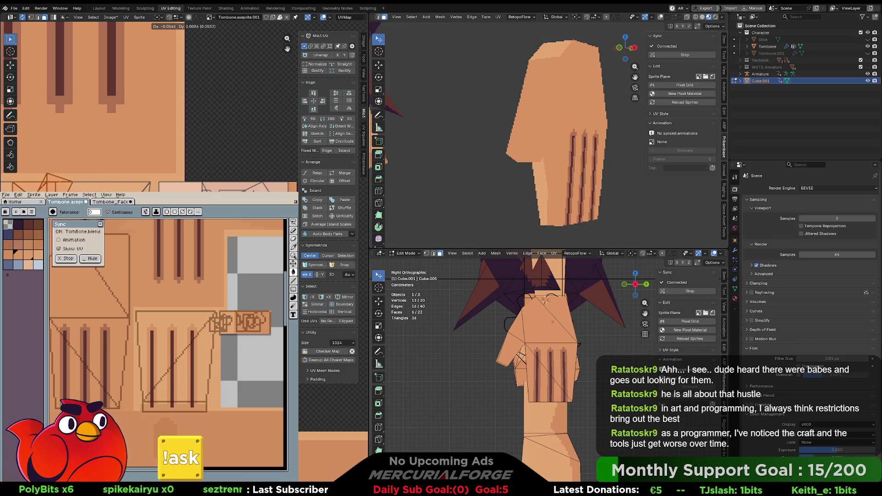
key("s")
key("x")
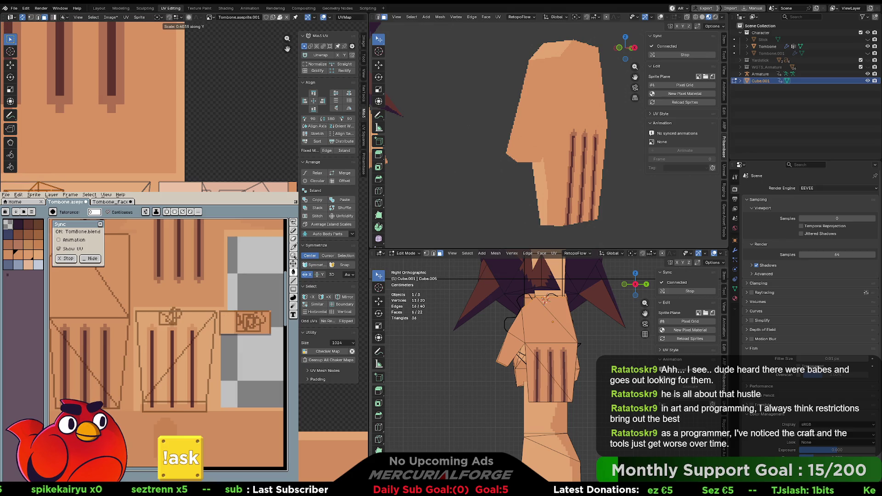
key("Return")
key("KP_Decimal")
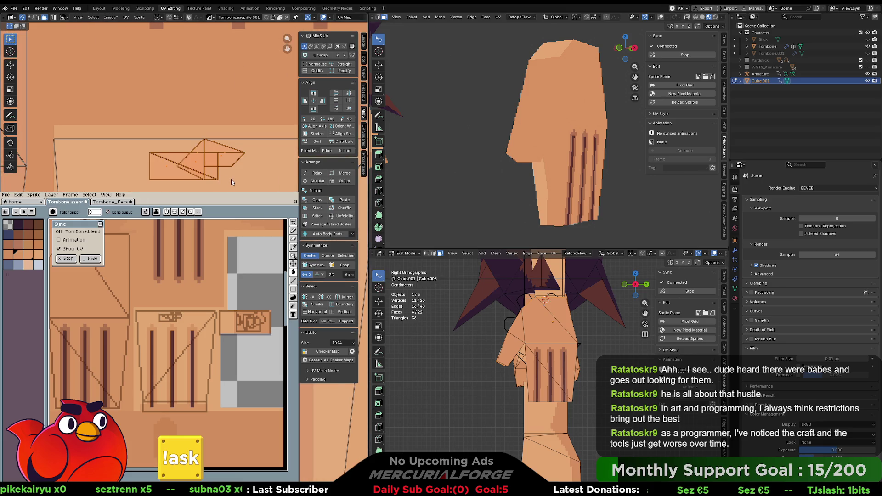
- Add the neighbouring left face and select the hand faces whose UVs need moving
scroll(232, 181, "up", 3)
scroll(232, 182, "up", 2)
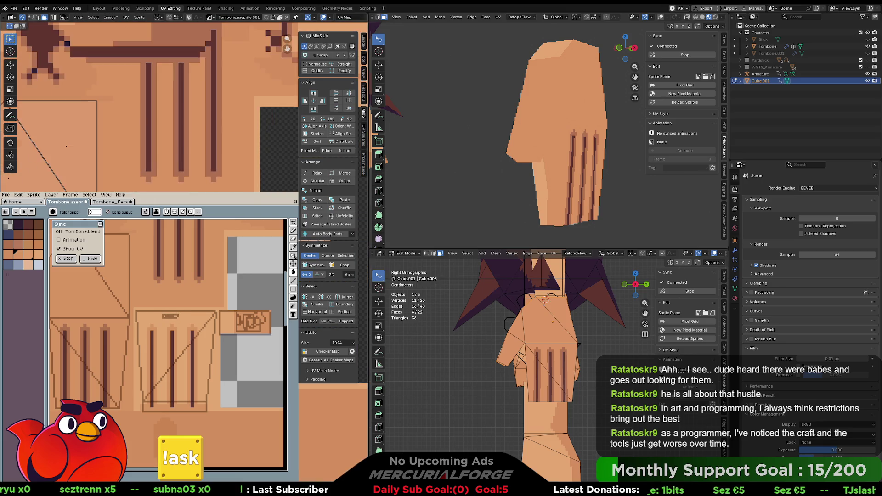
scroll(147, 106, "up", 2)
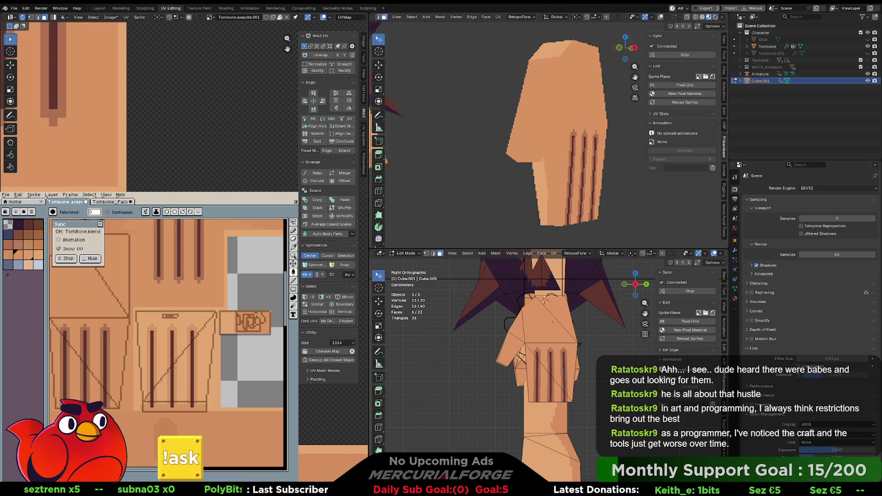
left_click(507, 354, "shift")
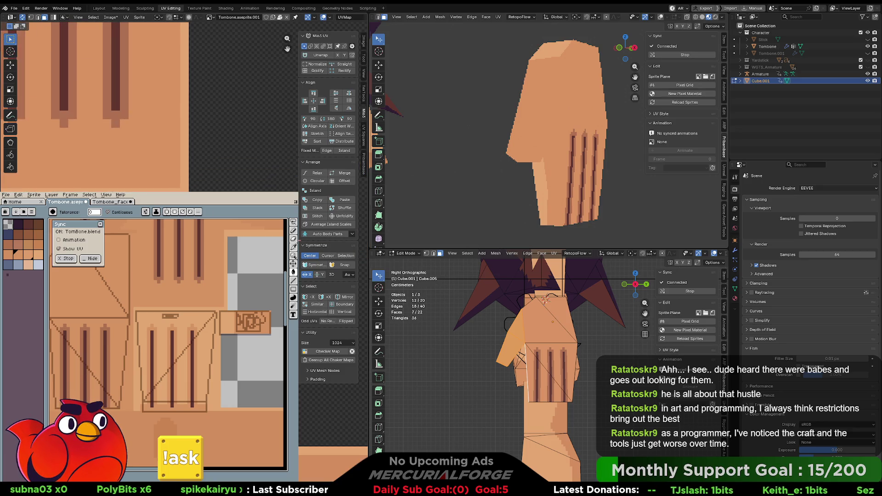
left_click(189, 184)
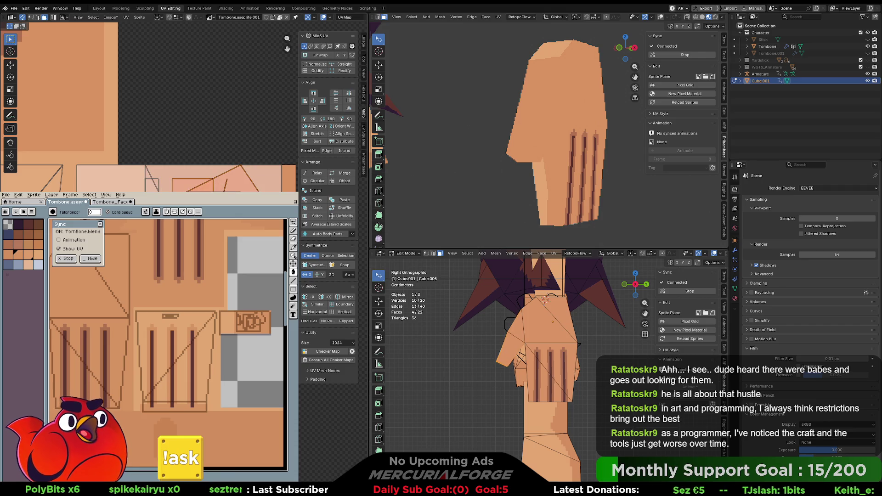
- Reselect the hand's side face and move its UVs to a new spot on the texture
left_click(510, 350, "shift")
key("ctrl+z")
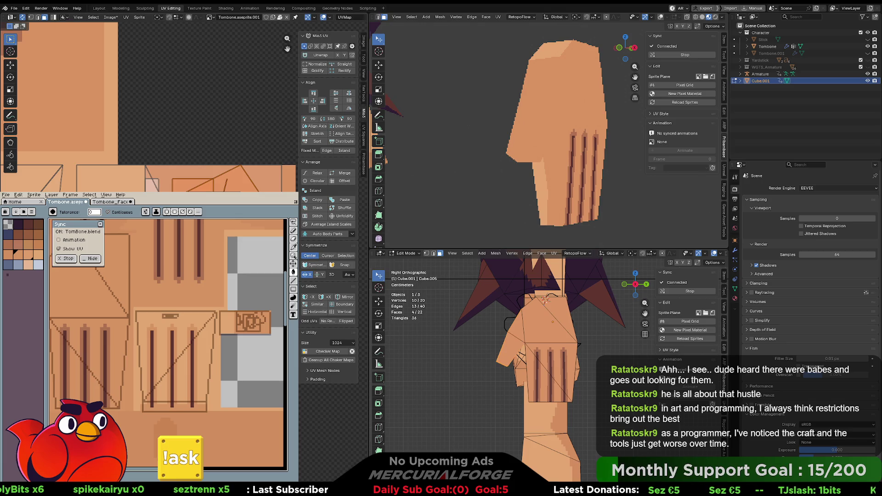
left_click(510, 350, "shift")
key("g")
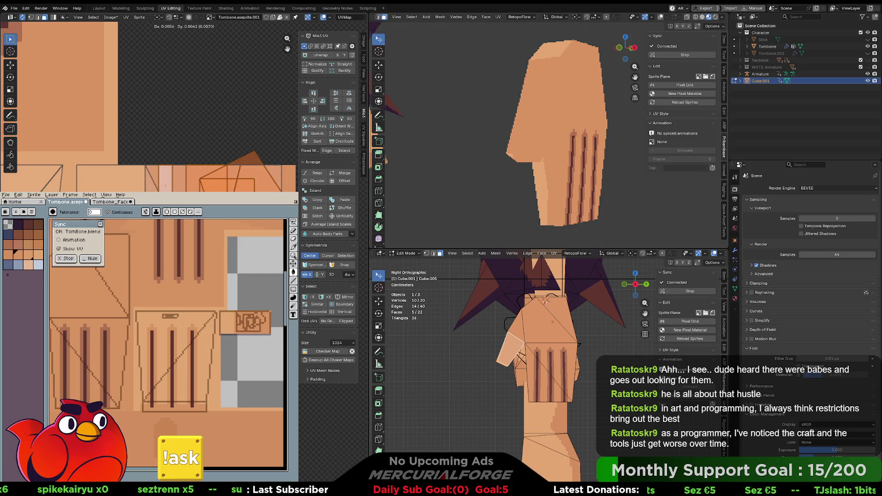
left_click(221, 101)
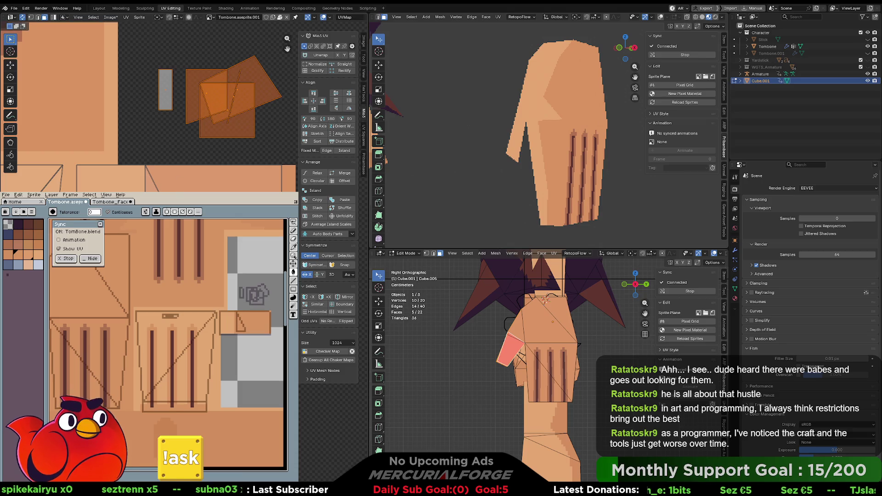
- Select the triangular face's whole linked UV island and place it further left
left_click(510, 350)
left_click(197, 115)
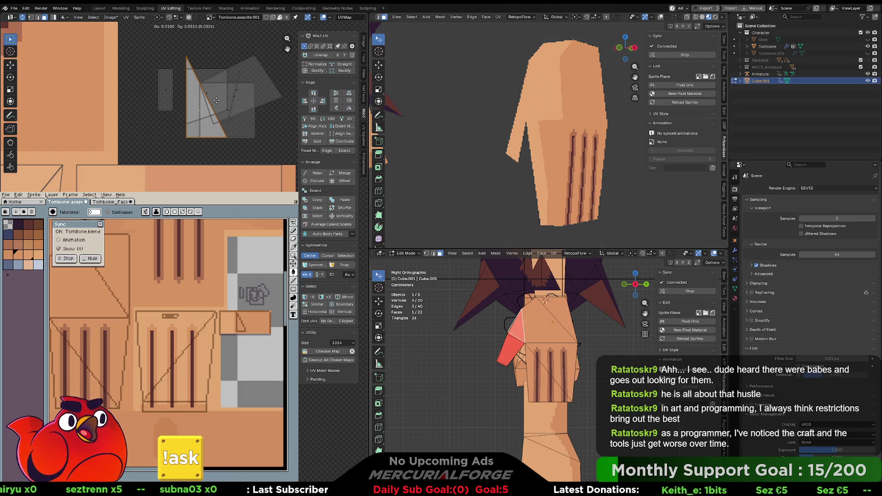
key("ctrl+l")
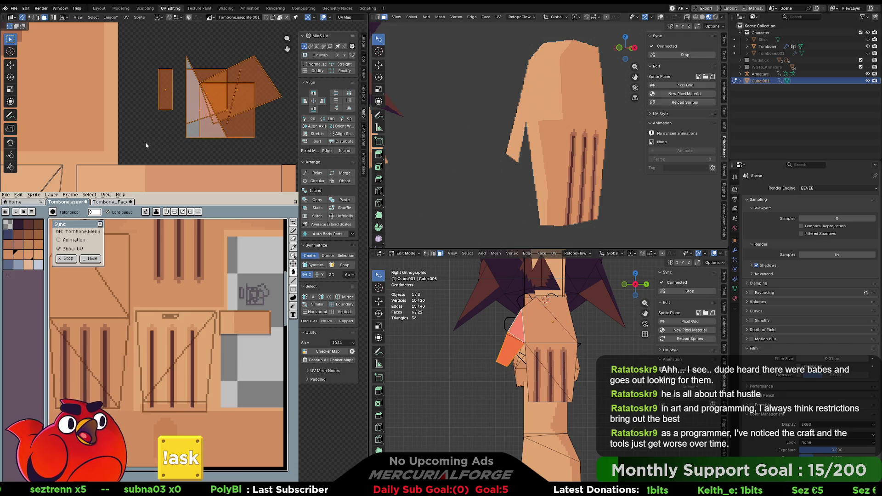
scroll(145, 142, "down", 2)
key("g")
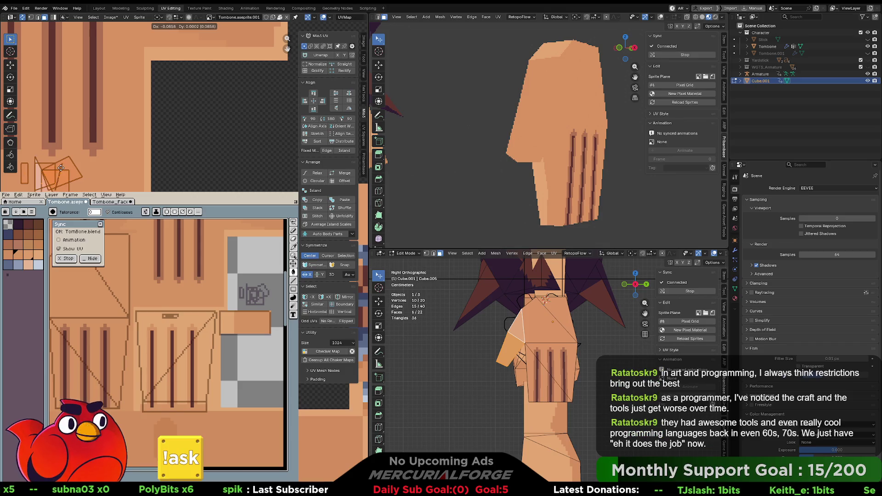
left_click(78, 163)
middle_click_drag(75, 162, 144, 160)
middle_click_drag(464, 110, 524, 90)
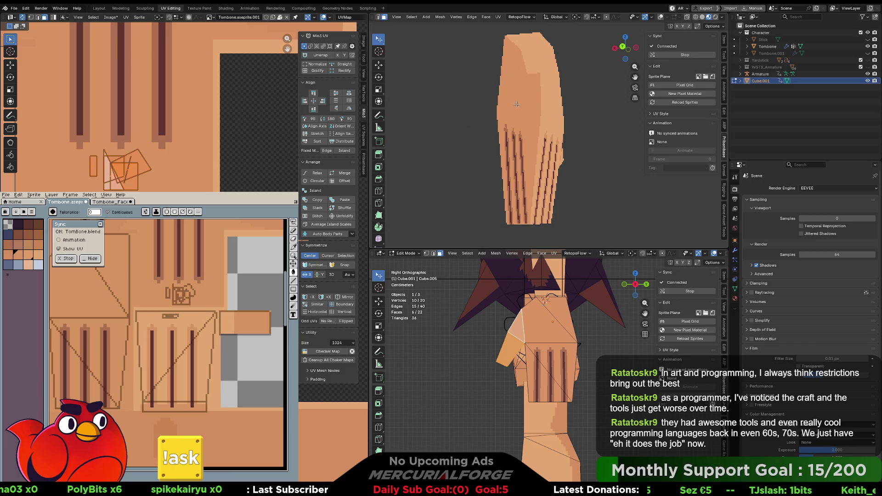
- Select a single side face of the hand and shift its UVs in two small moves
left_click(523, 90)
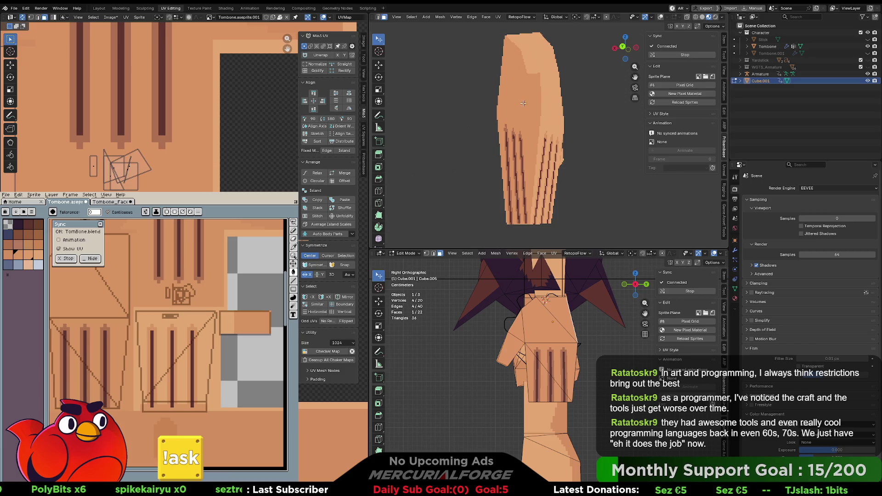
middle_click_drag(525, 98, 519, 95)
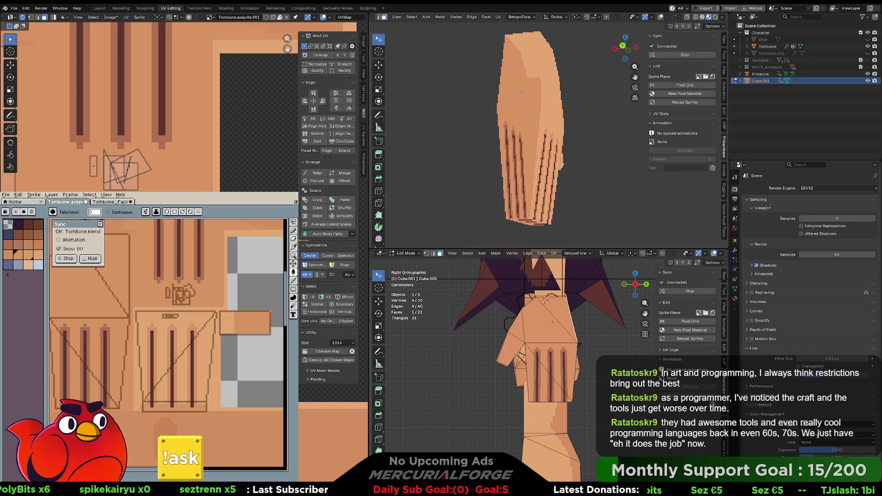
scroll(184, 105, "down", 3)
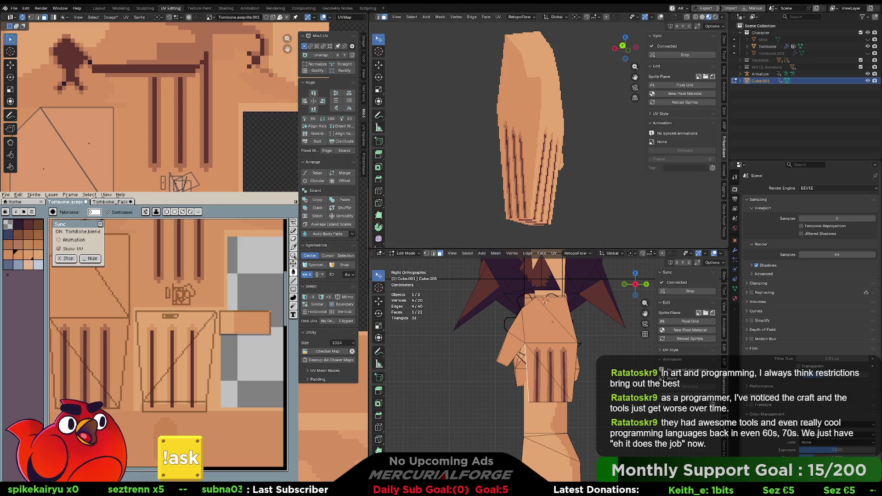
middle_click_drag(184, 106, 163, 106)
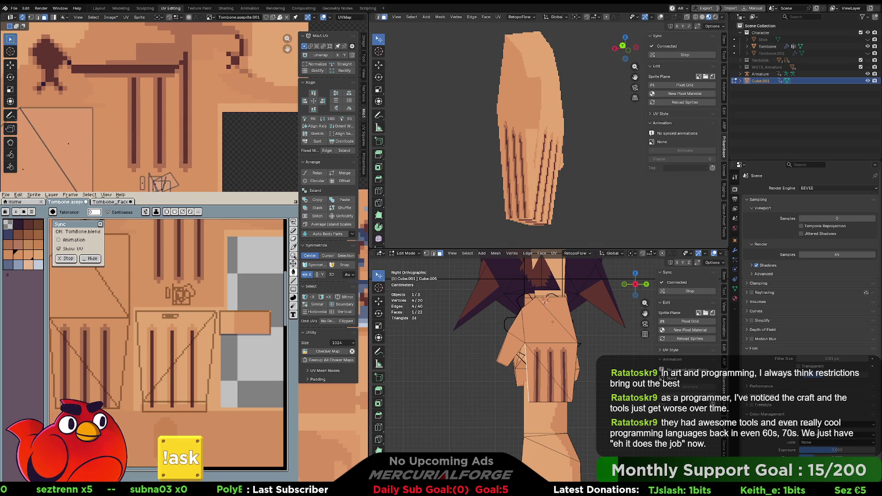
key("g")
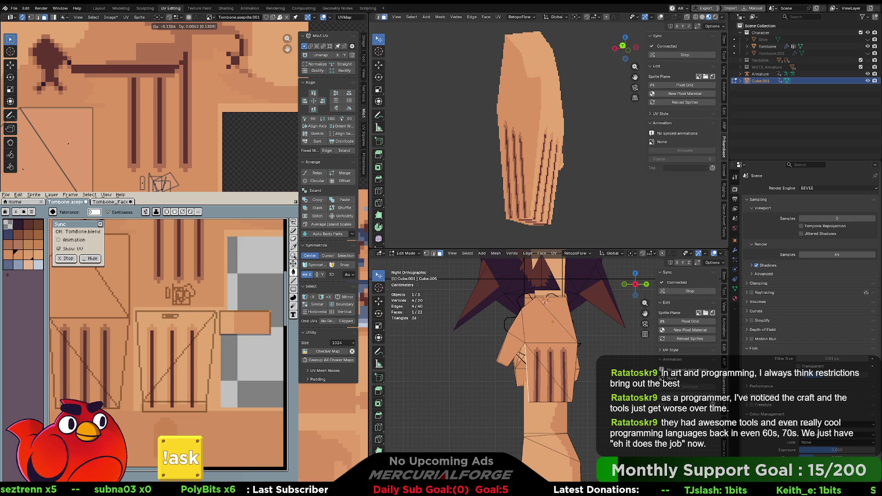
key("Return")
mouse_move(453, 174)
middle_mouse_down()
mouse_move(467, 168)
mouse_move(441, 169)
middle_mouse_up()
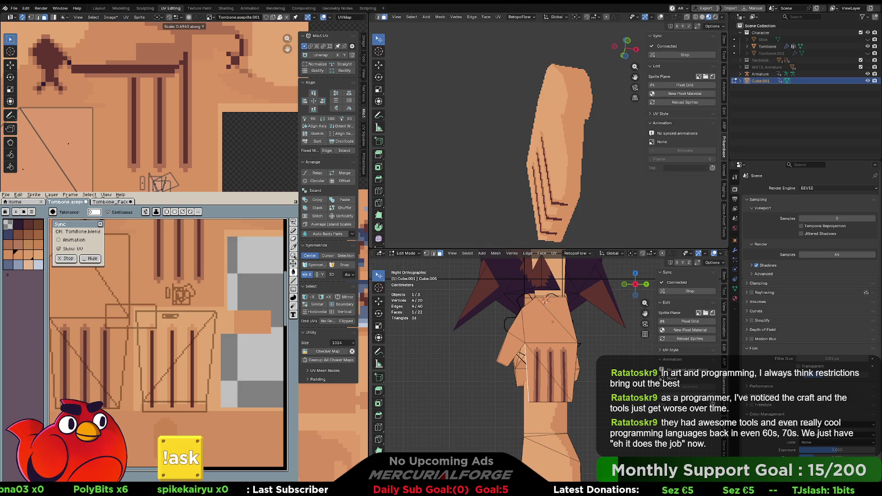
key("g")
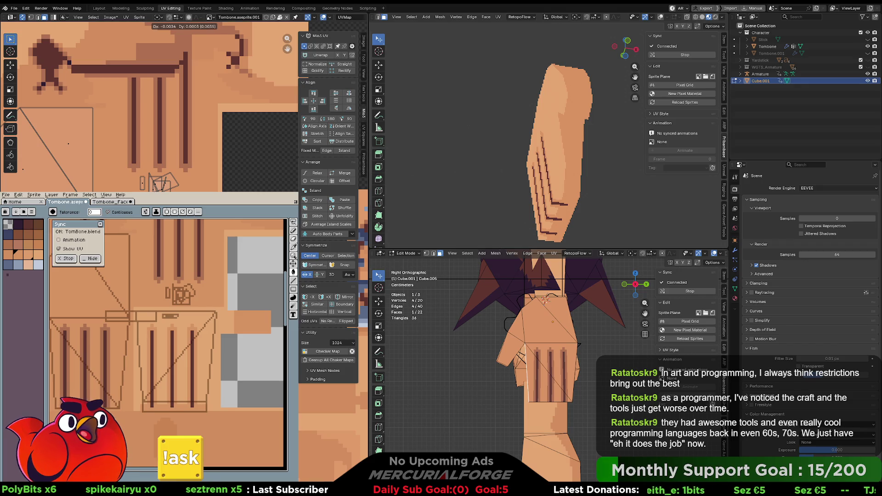
left_click(543, 143)
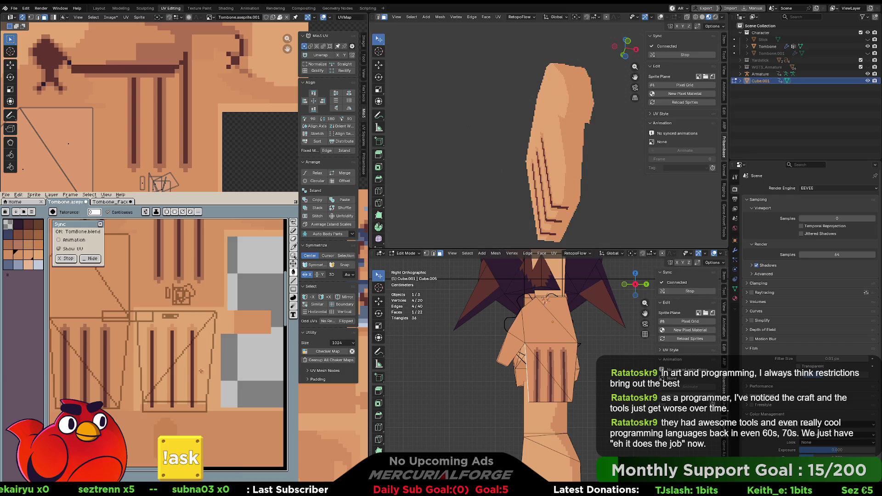
scroll(227, 329, "right", 2)
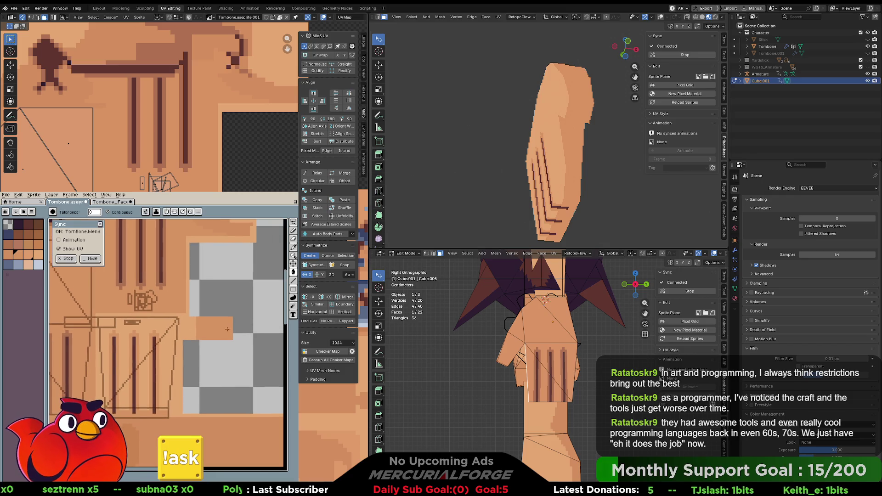
- Erase the light-orange square with the Eraser, then return to a 1-pixel Pencil
key("e")
left_click_drag(227, 329, 208, 328)
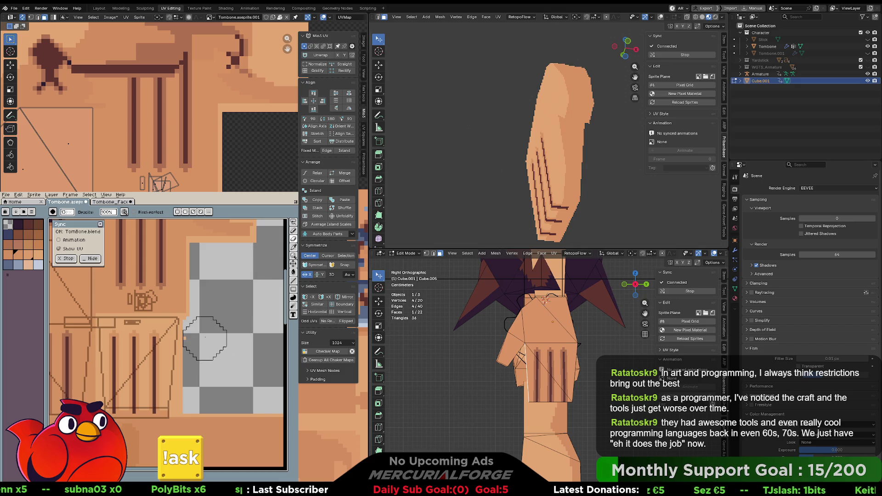
key("b")
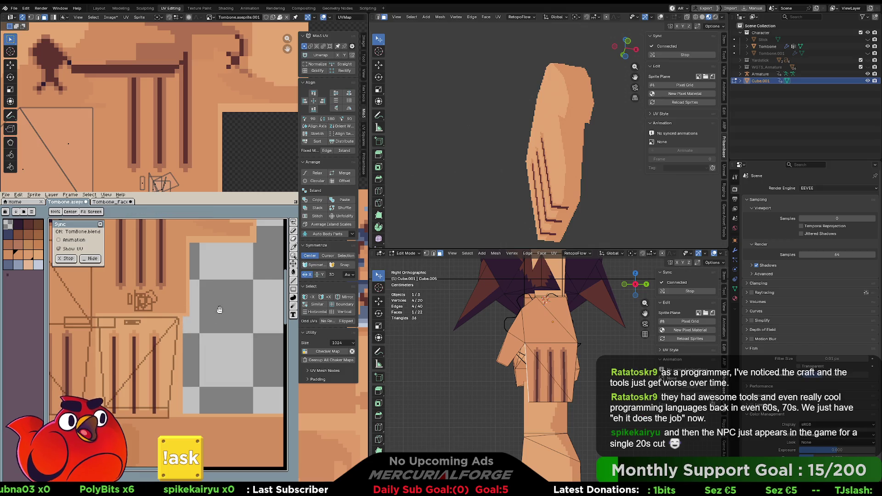
middle_click_drag(208, 332, 225, 318)
key("i")
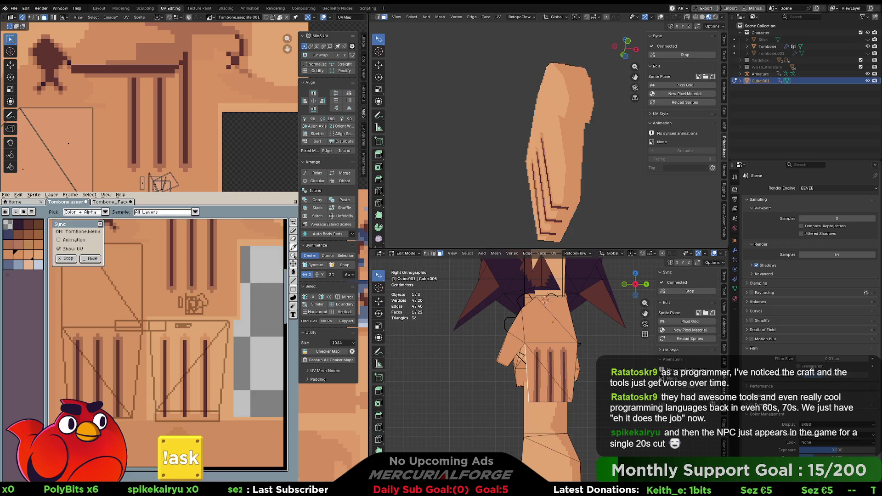
key("b")
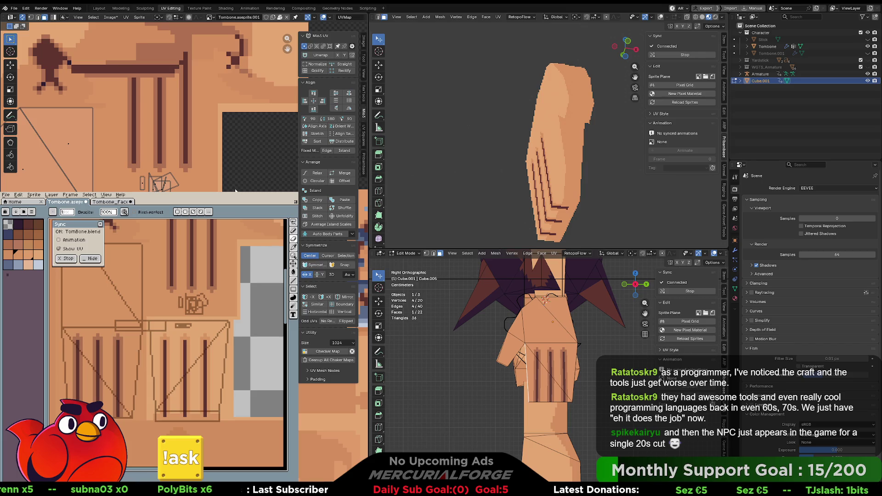
mouse_move(537, 192)
middle_mouse_down()
mouse_move(570, 190)
mouse_move(518, 130)
middle_mouse_up()
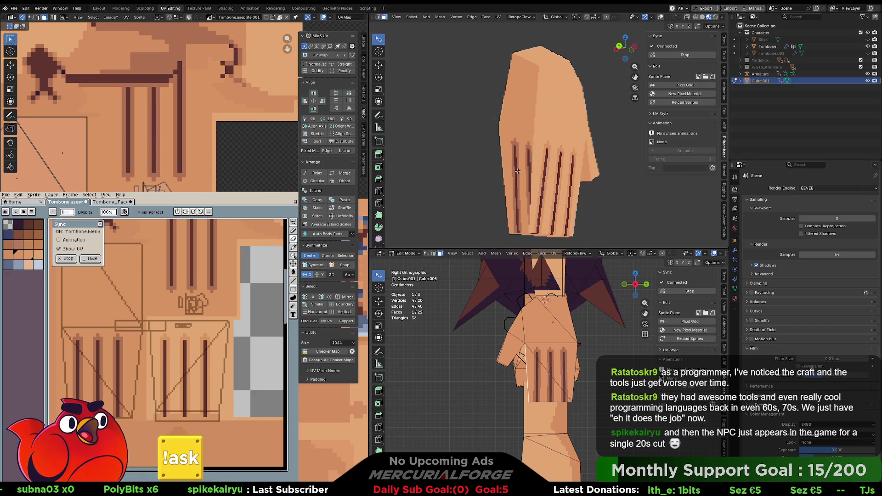
- Add a second hand face to the selection and nudge its UVs in three small moves
left_click(517, 130, "shift")
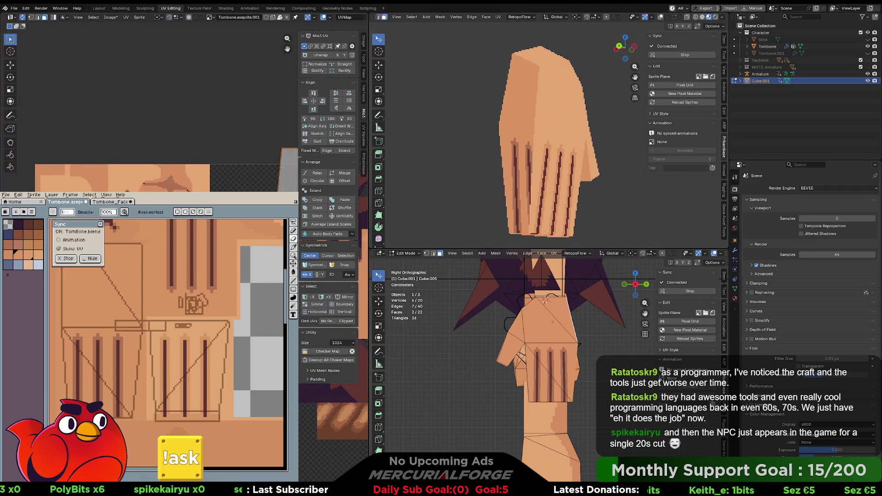
key("g")
key("Return")
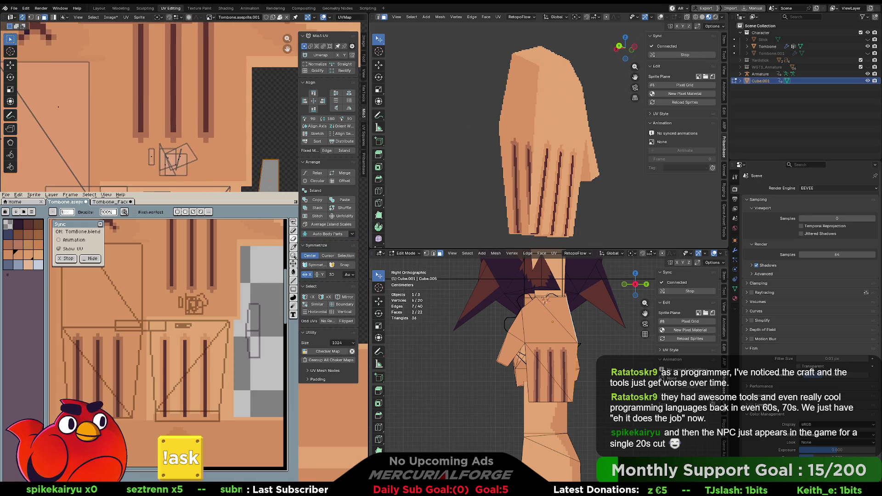
key("g")
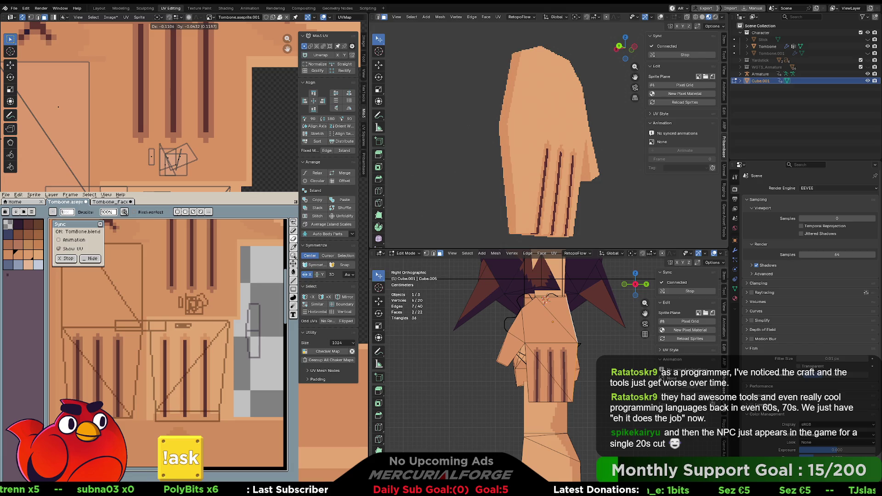
key("Return")
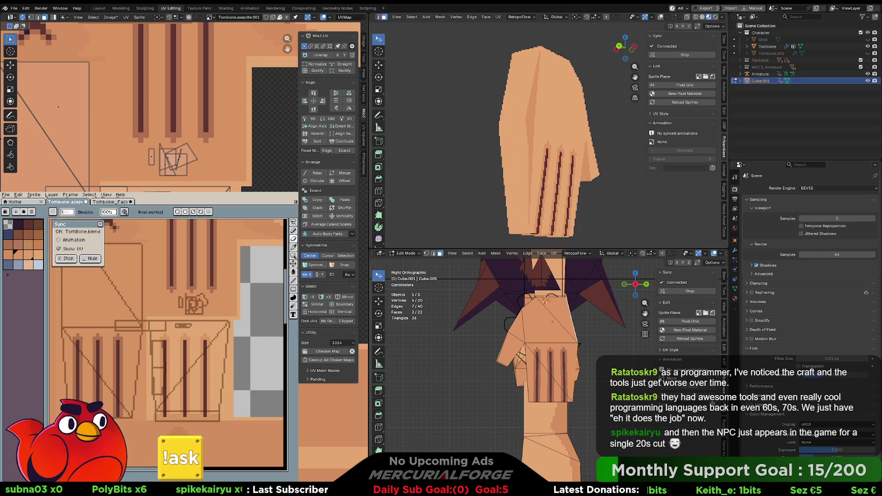
key("g")
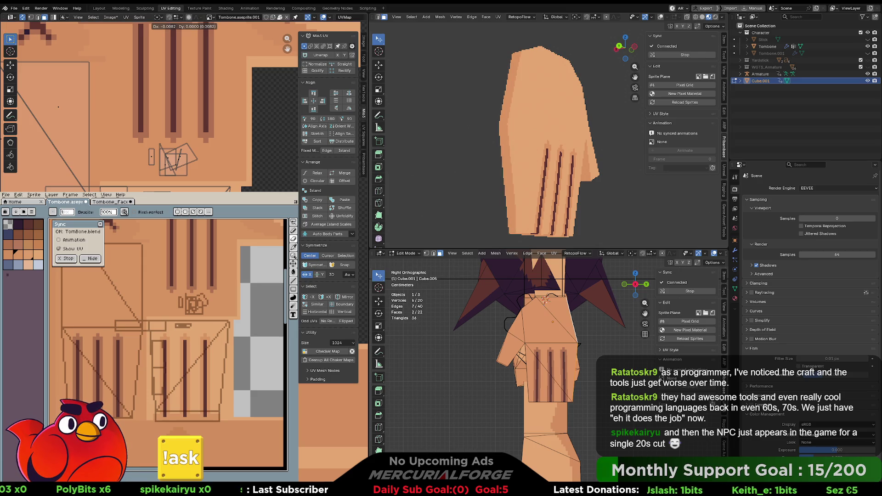
key("Return")
- Select a single hand UV vertex and adjust its position in two small moves
scroll(549, 213, "up", 2)
middle_click_drag(550, 213, 510, 183)
scroll(152, 106, "up", 2)
scroll(147, 106, "up", 2)
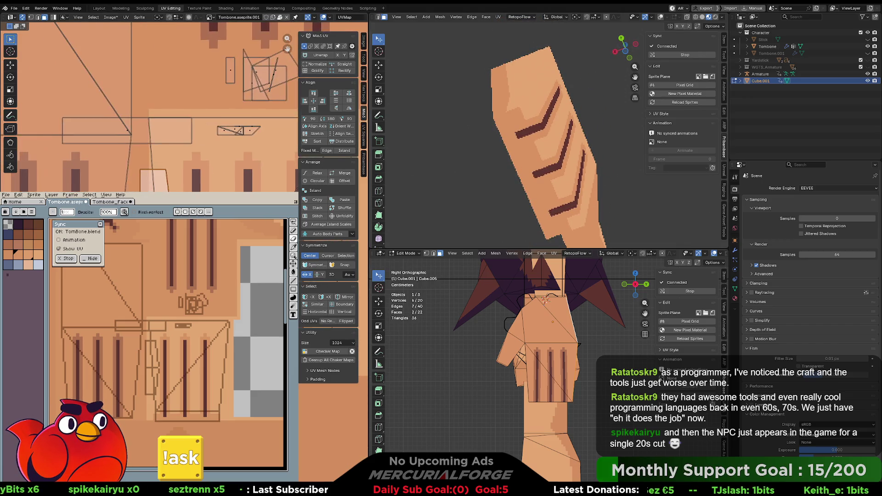
left_click(144, 167)
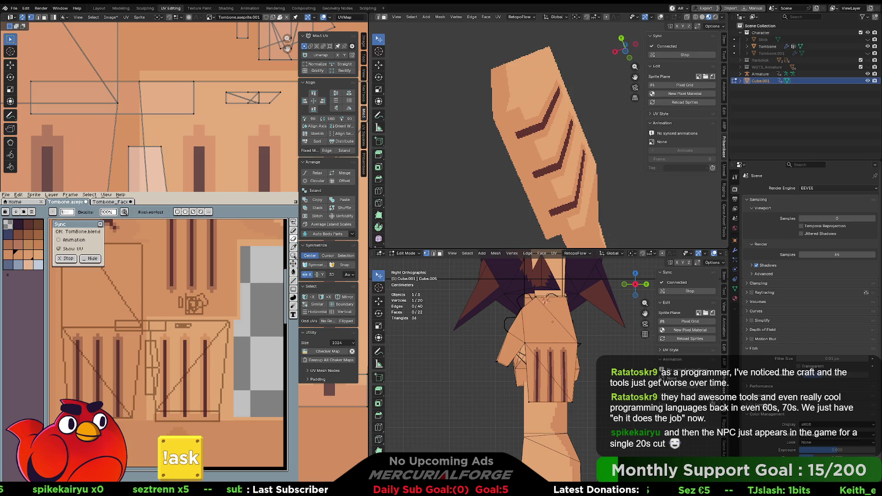
key("g")
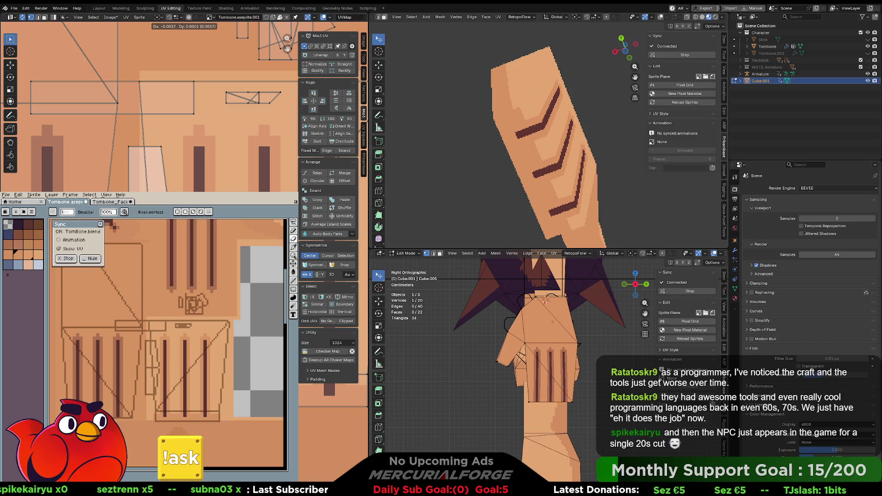
key("Return")
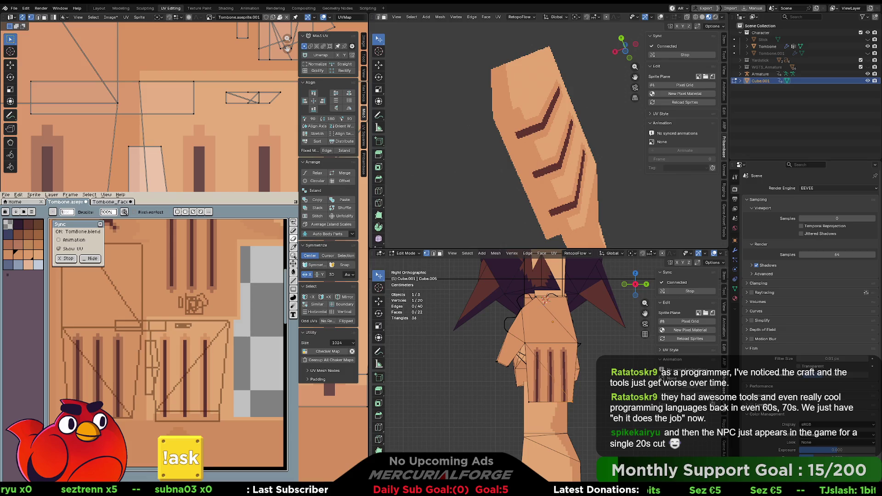
key("g")
key("Return")
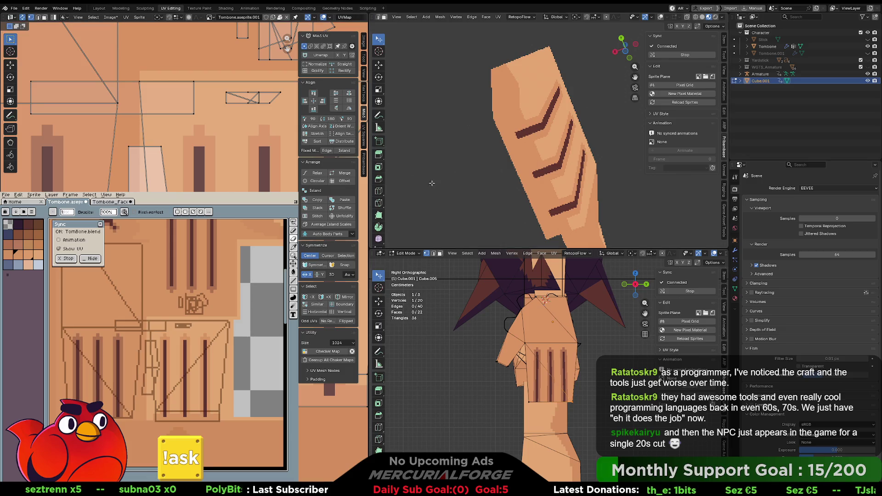
- Move a UV vertex on the bone piece slightly so the stripes line up
mouse_move(531, 124)
middle_mouse_down()
mouse_move(550, 184)
mouse_move(530, 191)
middle_mouse_up()
left_click(140, 148)
key("g")
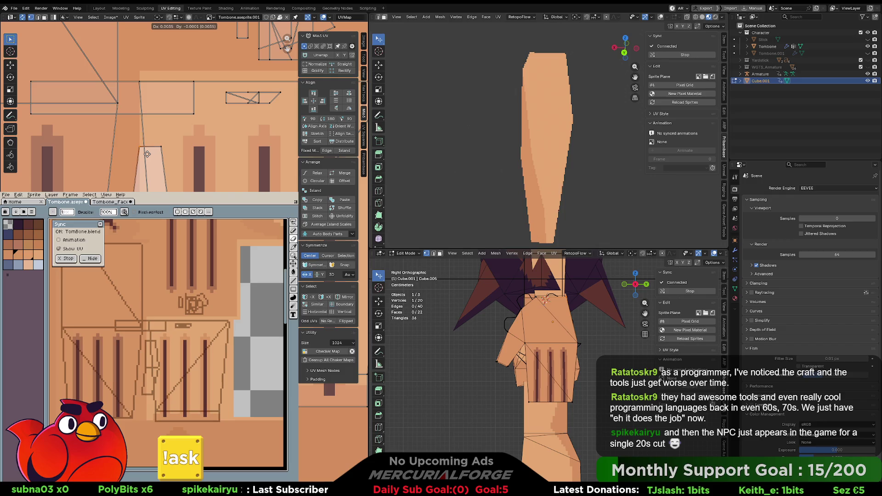
left_click(147, 154)
mouse_move(524, 115)
middle_mouse_down()
mouse_move(600, 141)
mouse_move(477, 142)
middle_mouse_up()
scroll(535, 137, "up", 5)
mouse_move(535, 136)
middle_mouse_down()
mouse_move(547, 123)
mouse_move(555, 139)
mouse_move(544, 129)
mouse_move(616, 122)
mouse_move(570, 121)
middle_mouse_up()
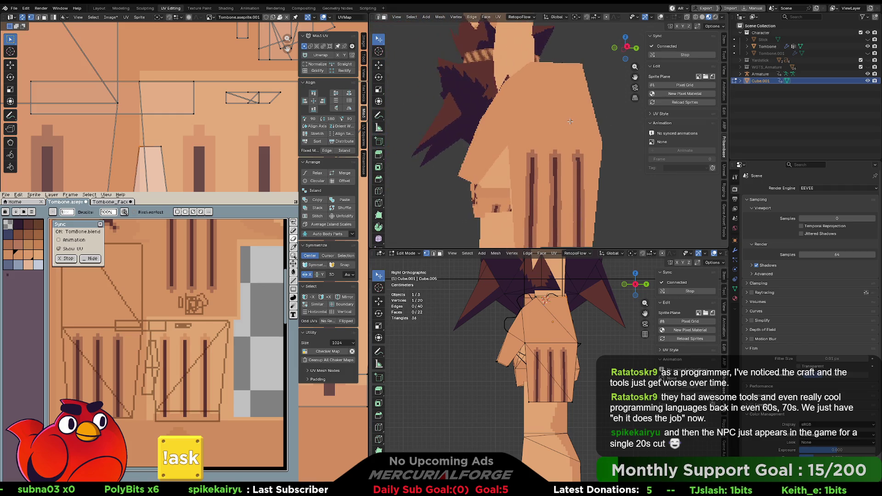
- Try a pencil stroke across the hand texture, then undo it
scroll(254, 137, "down", 3)
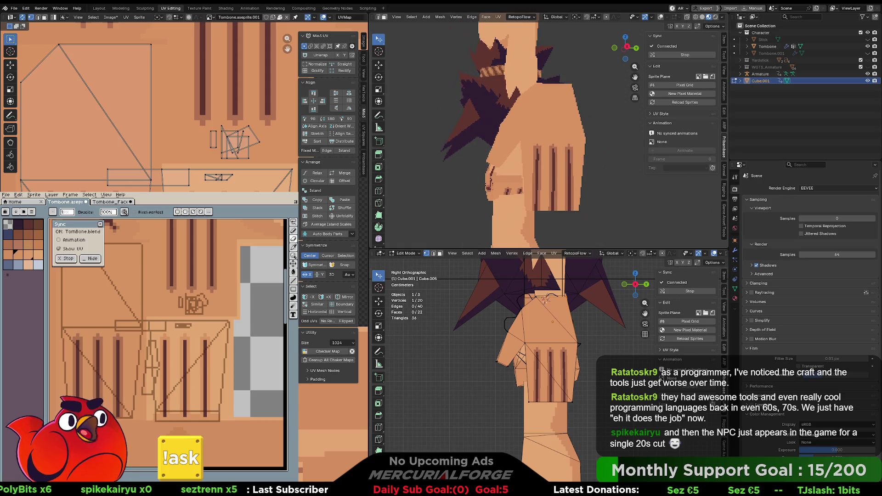
mouse_move(182, 304)
middle_mouse_down()
mouse_move(198, 337)
mouse_move(172, 365)
middle_mouse_up()
key("i")
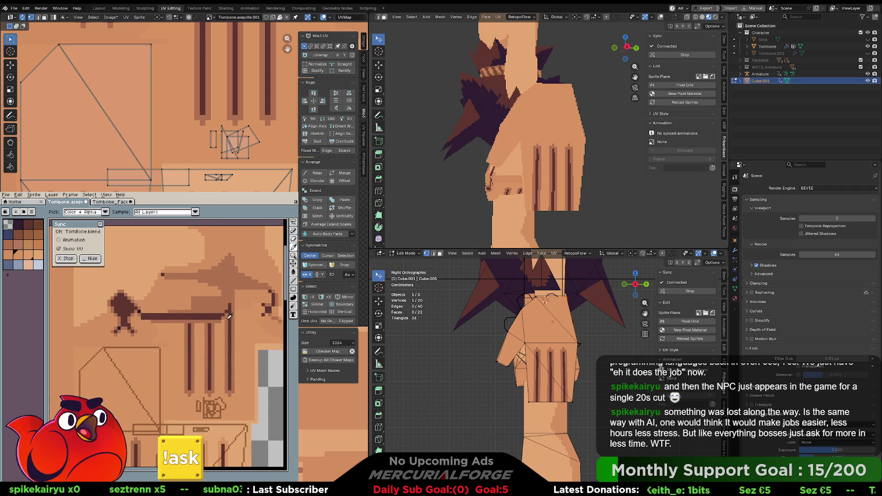
key("b")
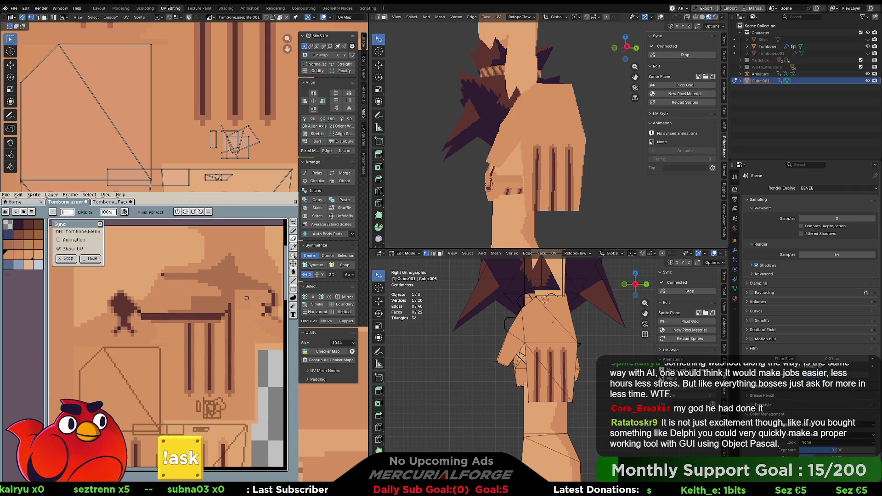
middle_click_drag(189, 372, 235, 344)
left_click_drag(152, 344, 140, 387)
key("ctrl+z")
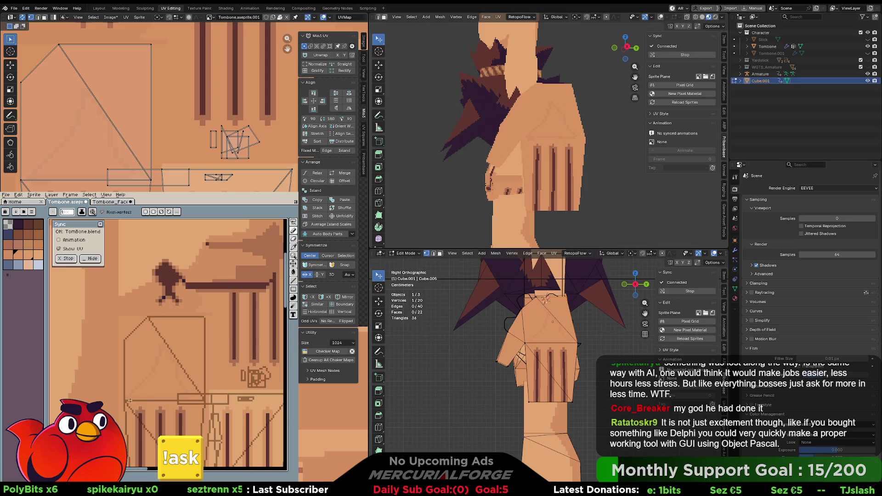
- Cycle through fill, move and eyedropper tools, then choose a new skin swatch in the palette
key("g")
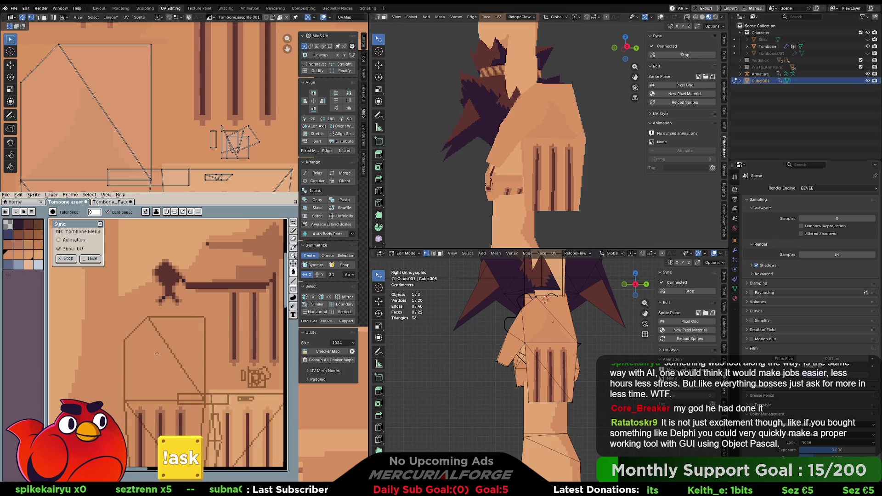
key("b")
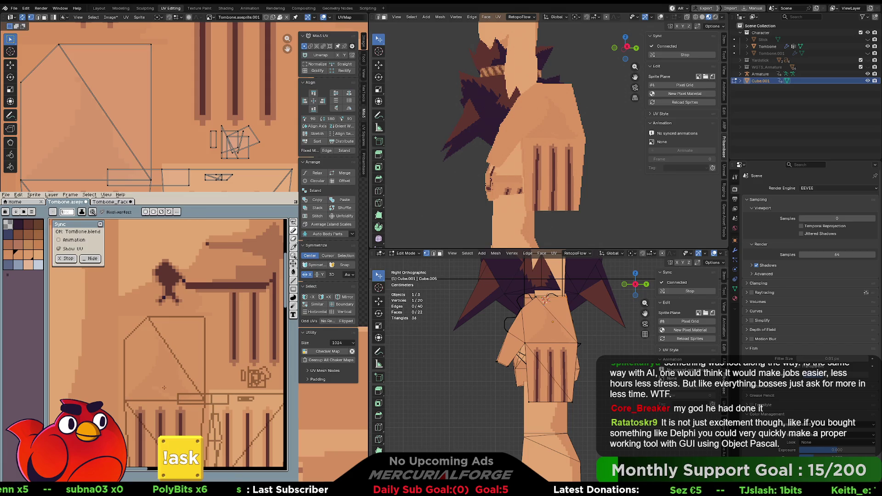
key("v")
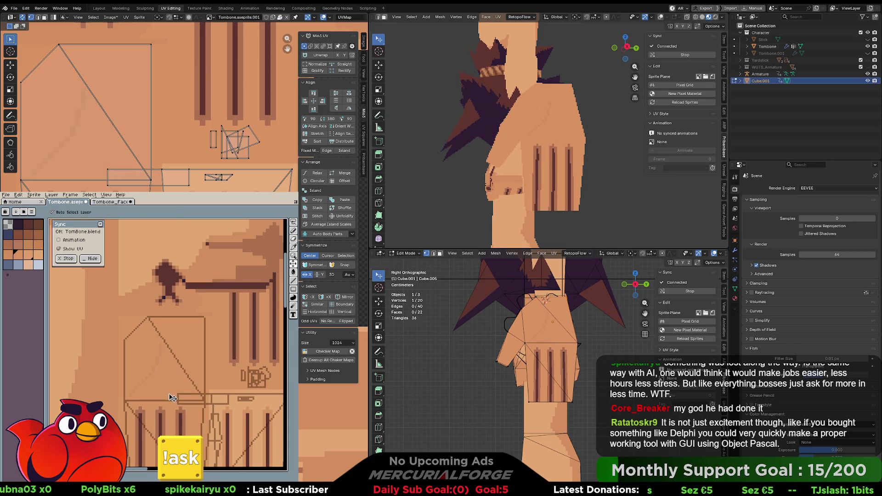
key("i")
key("b")
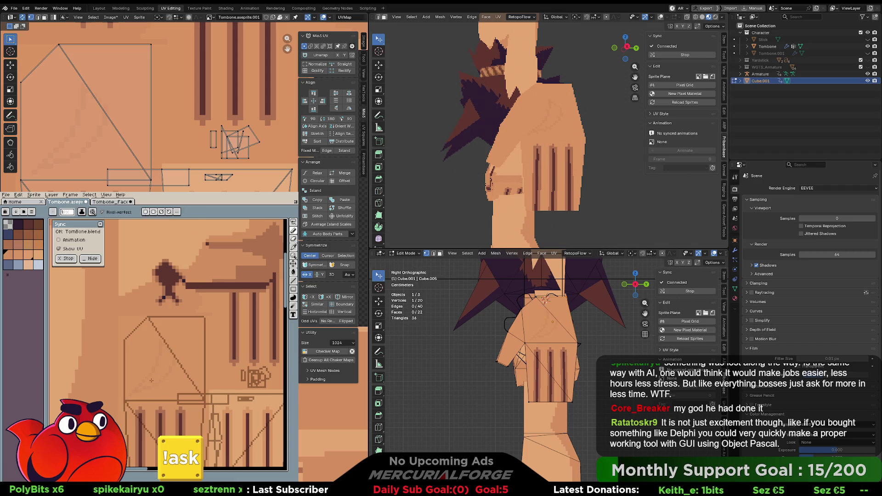
key("g")
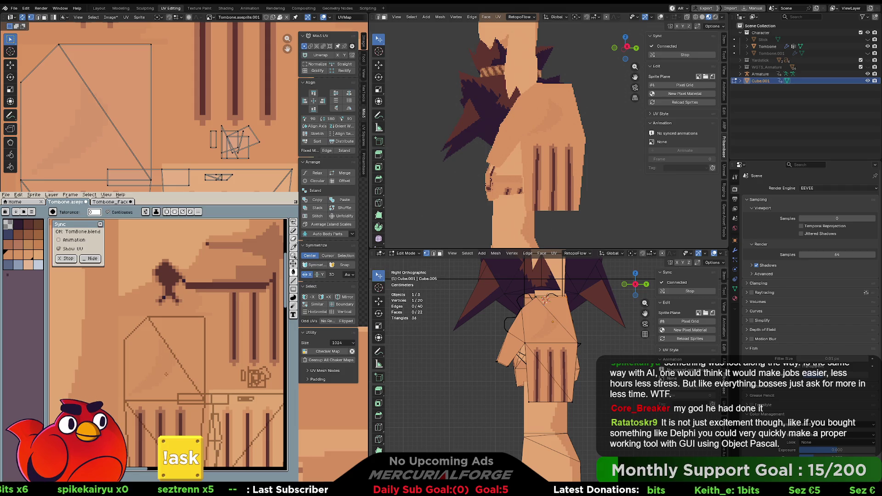
key("space")
mouse_move(175, 365)
left_mouse_down()
mouse_move(183, 373)
mouse_move(182, 364)
left_mouse_up()
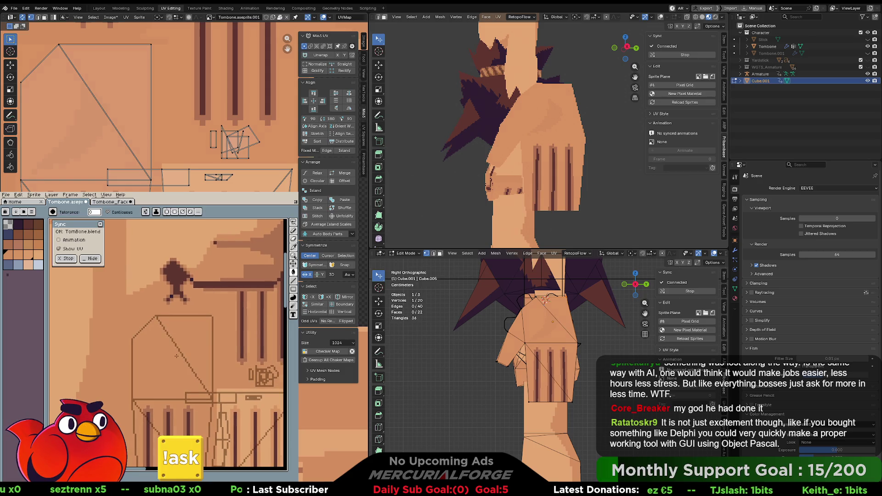
key("b")
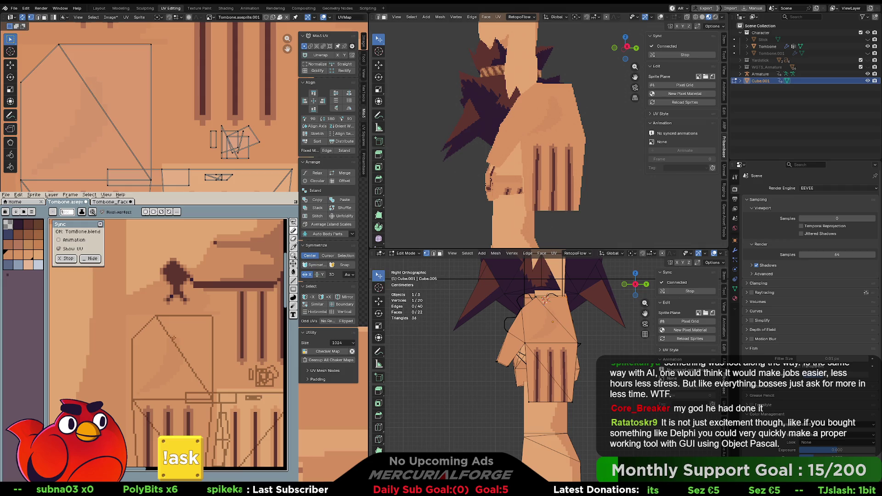
left_click(136, 395, "alt")
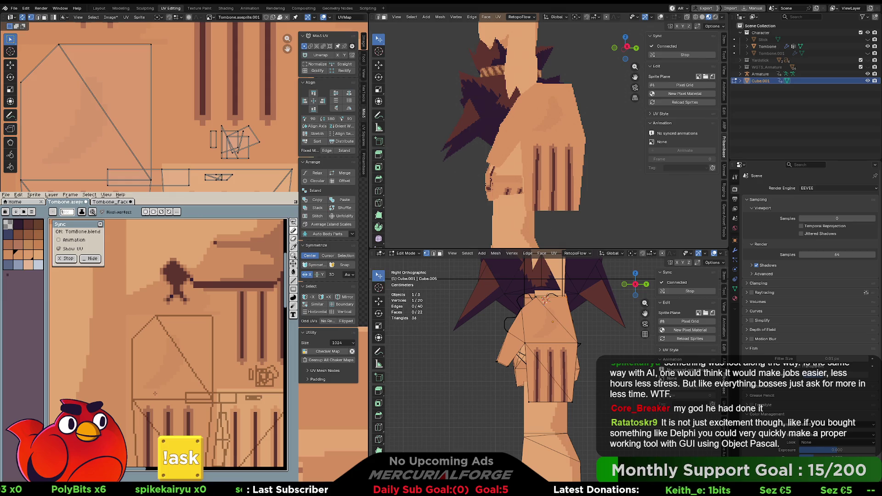
scroll(246, 319, "up", 2)
scroll(245, 319, "right", 3)
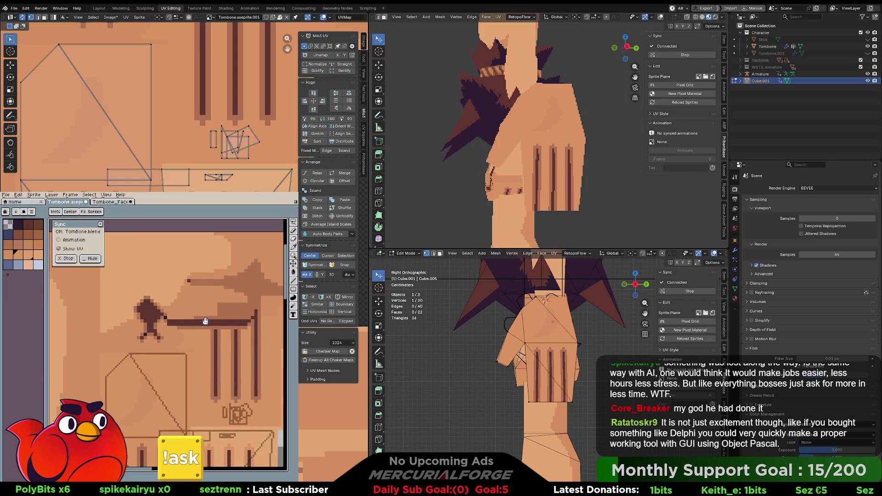
- Undo the curved shading stroke and zoom the canvas in and out to review the texture
key("alt")
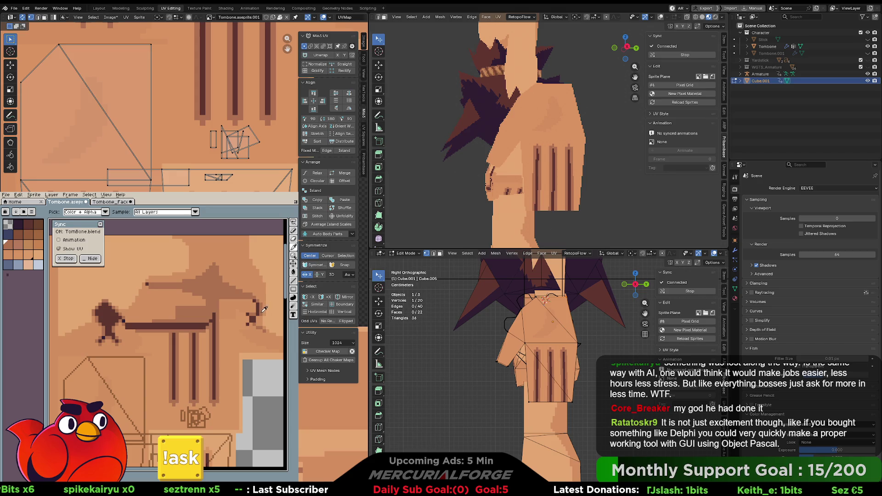
scroll(200, 343, "down", 1)
scroll(200, 343, "left", 3)
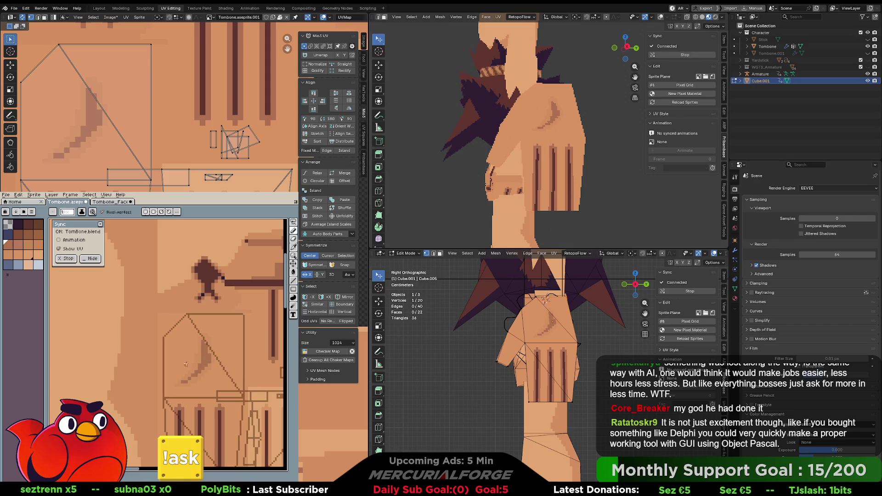
key("ctrl+z")
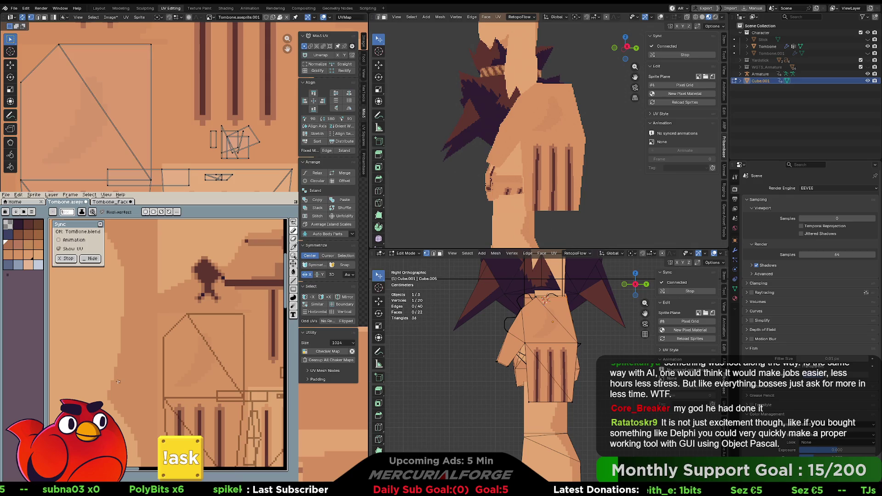
scroll(118, 383, "down", 1)
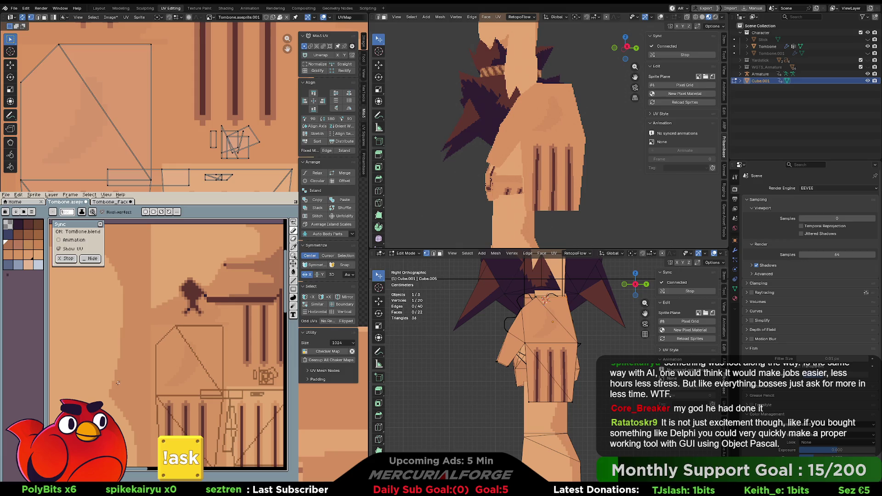
scroll(118, 382, "up", 1)
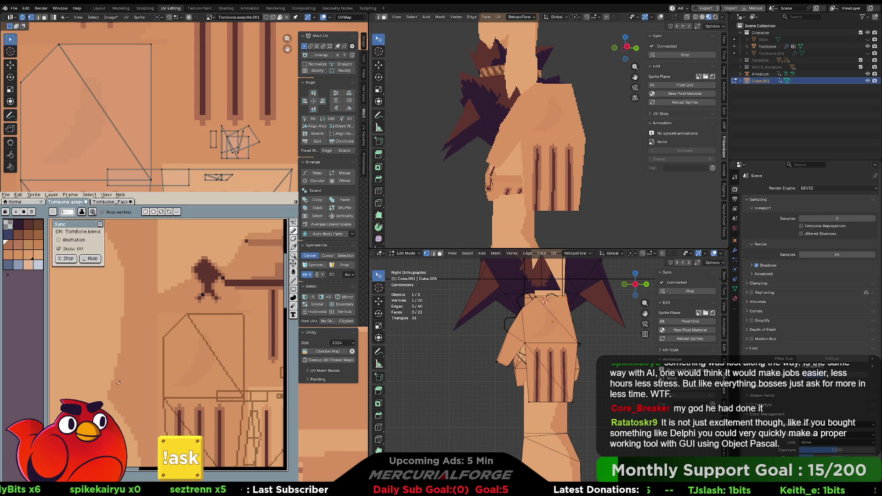
scroll(139, 385, "down", 1)
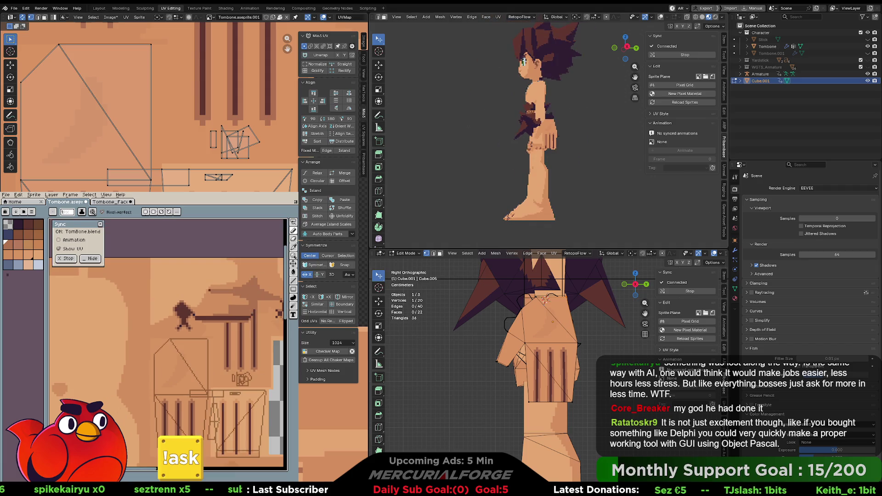
scroll(599, 157, "up", 8)
mouse_move(583, 156)
middle_mouse_down()
mouse_move(620, 144)
mouse_move(605, 143)
middle_mouse_up()
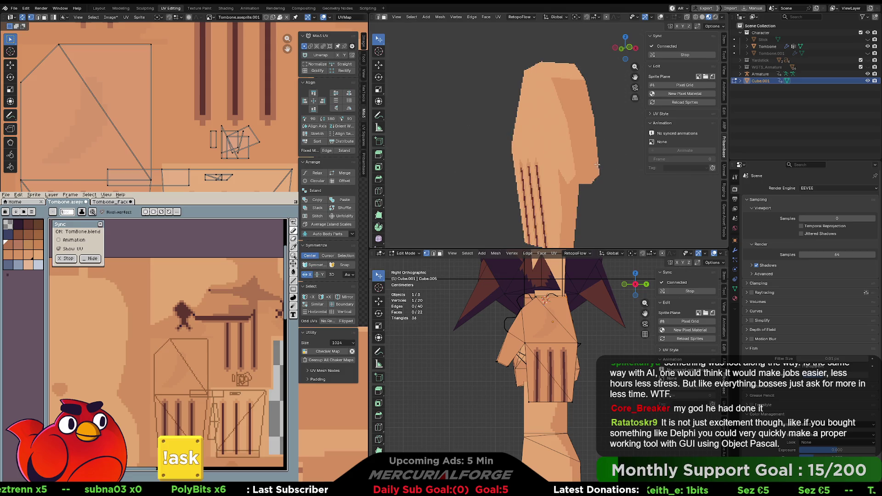
scroll(589, 164, "down", 3)
mouse_move(555, 164)
middle_mouse_down("shift")
mouse_move(573, 144)
mouse_move(563, 122)
middle_mouse_up("shift")
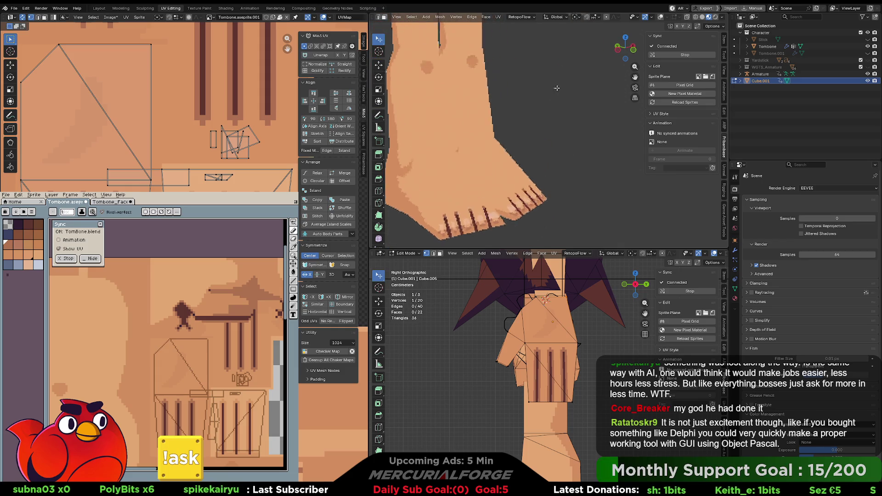
scroll(555, 105, "down", 4)
scroll(555, 106, "up", 4)
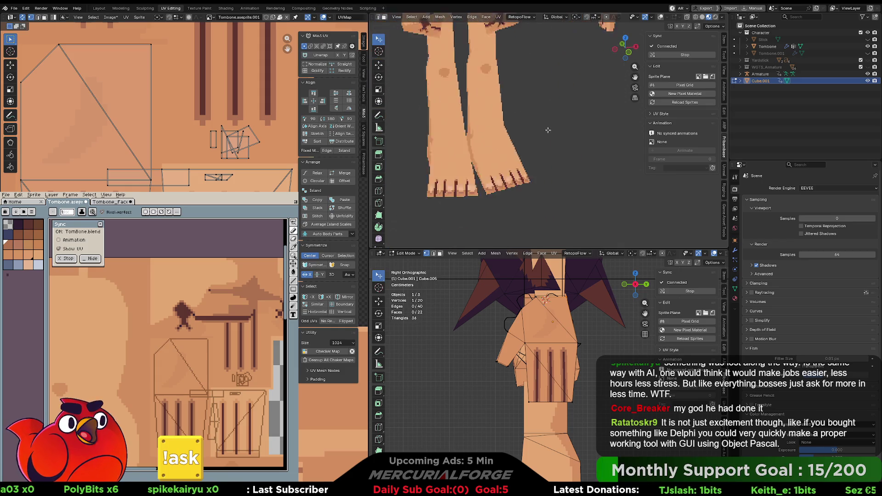
scroll(570, 96, "down", 3)
scroll(570, 96, "down", 3)
scroll(578, 143, "up", 8)
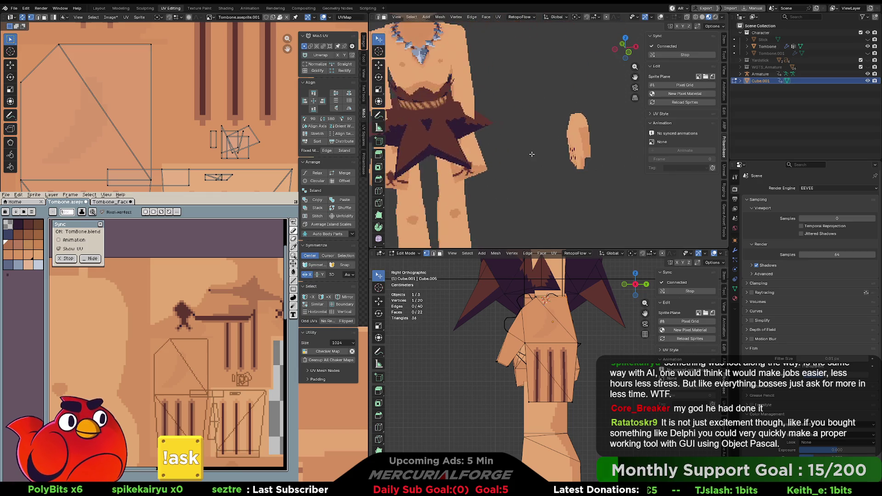
middle_click_drag(579, 143, 528, 143, "shift")
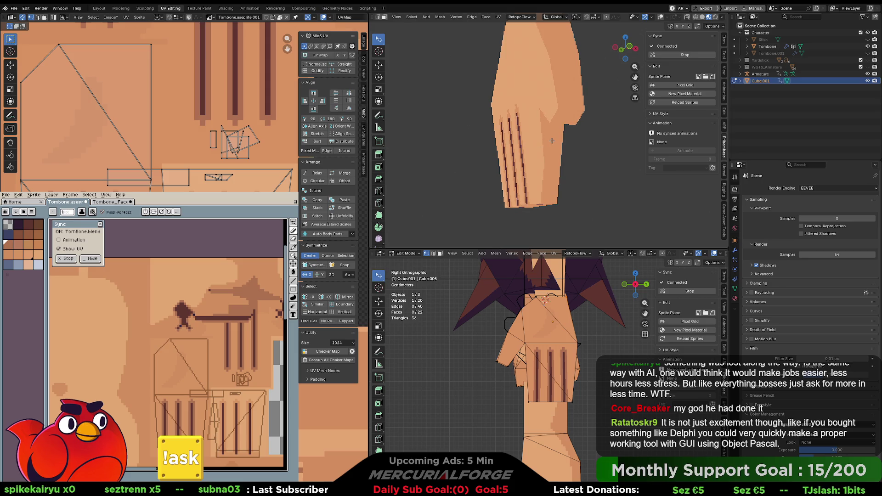
mouse_move(558, 137)
middle_mouse_down()
mouse_move(560, 148)
mouse_move(600, 157)
mouse_move(388, 143)
mouse_move(467, 145)
middle_mouse_up()
scroll(600, 157, "down", 3)
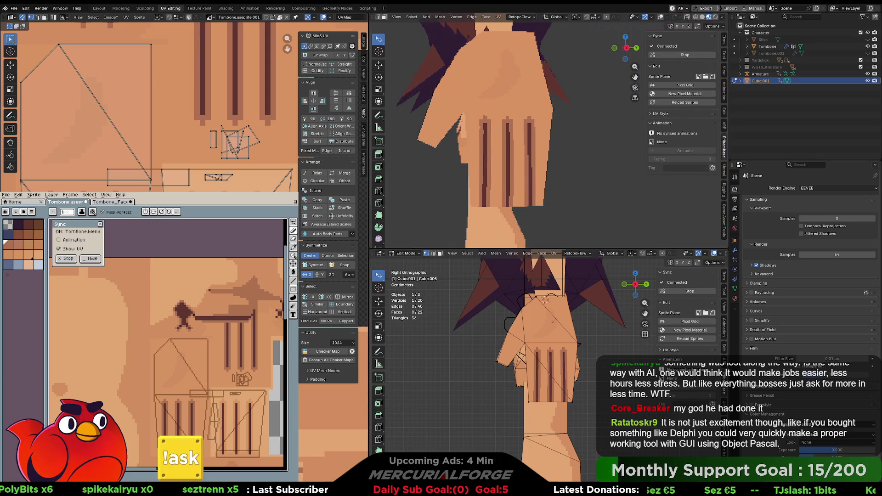
- Marquee-select the block of finger stripes and move it down about 26 pixels
middle_click_drag(532, 164, 518, 160)
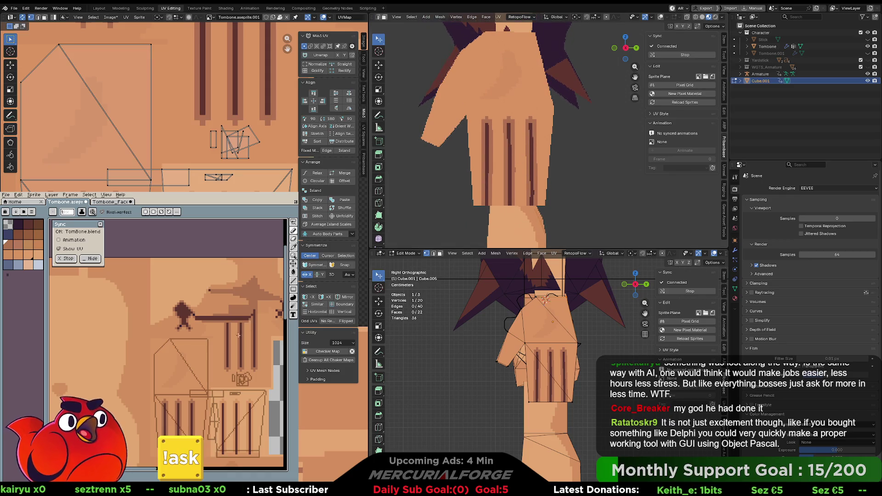
scroll(192, 405, "up", 2)
left_click_drag(209, 389, 236, 325)
key("i")
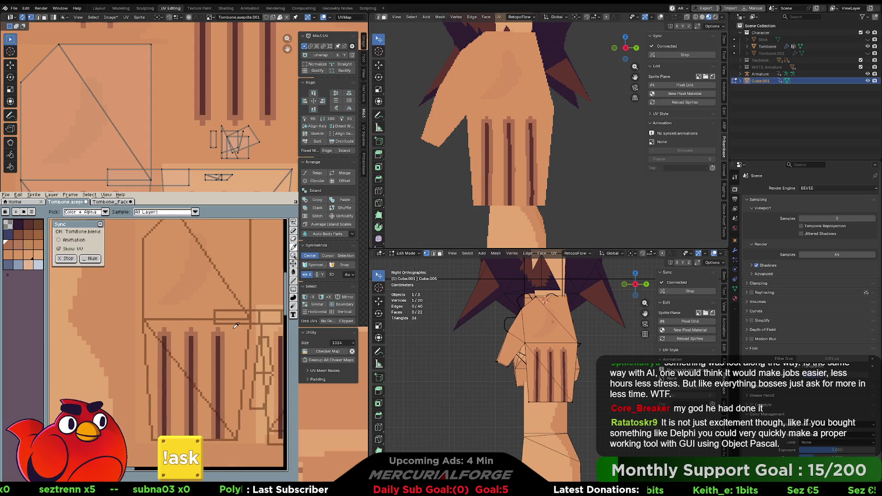
key("m")
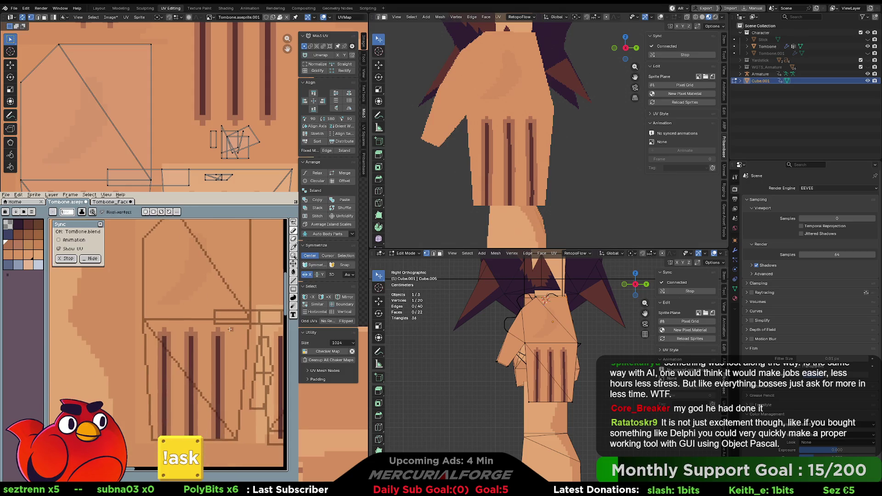
mouse_move(233, 324)
left_mouse_down()
mouse_move(148, 350)
mouse_move(148, 359)
left_mouse_up()
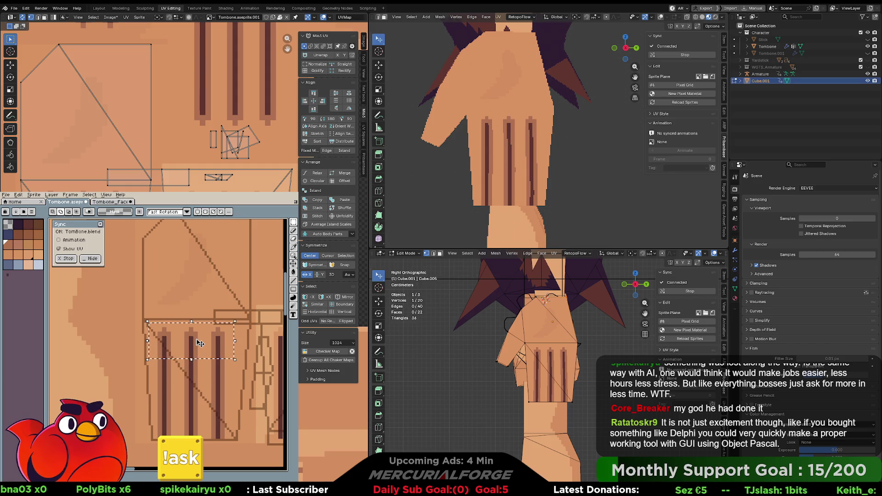
left_click_drag(199, 343, 198, 354)
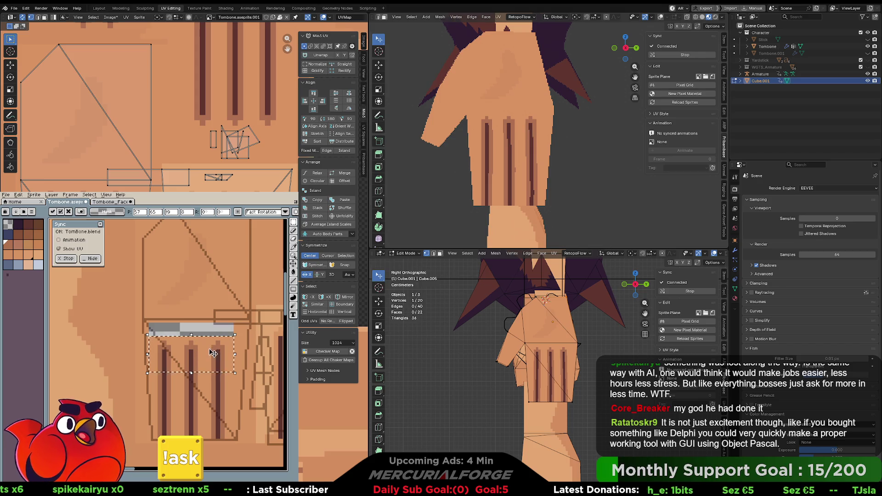
key("ctrl+d")
- Flood-fill the transparent gap above the stripes with the skin colour
key("g")
left_click(236, 345, "alt")
left_click(210, 331)
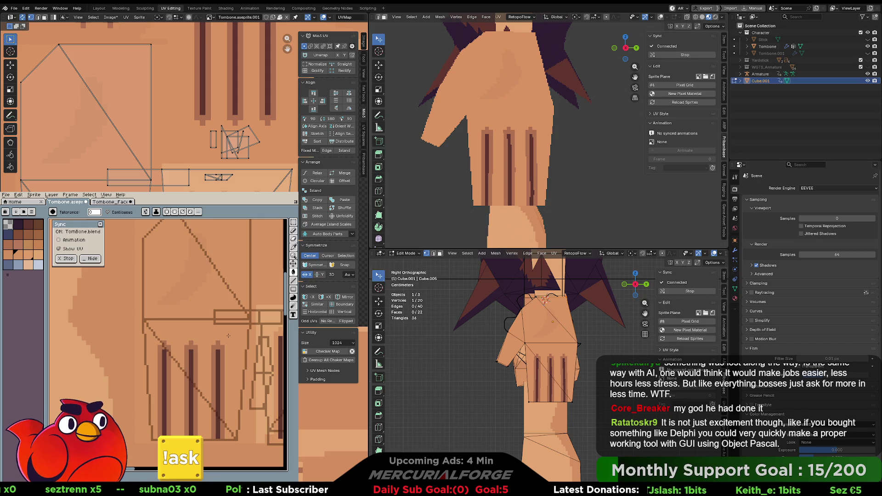
left_click(175, 302, "alt")
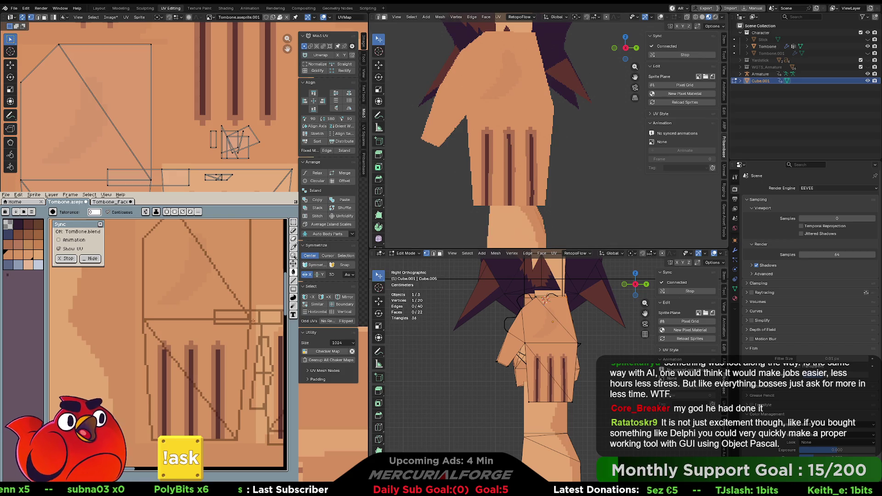
- Bring the triangular hand face outline fully into view on the texture canvas
key("b")
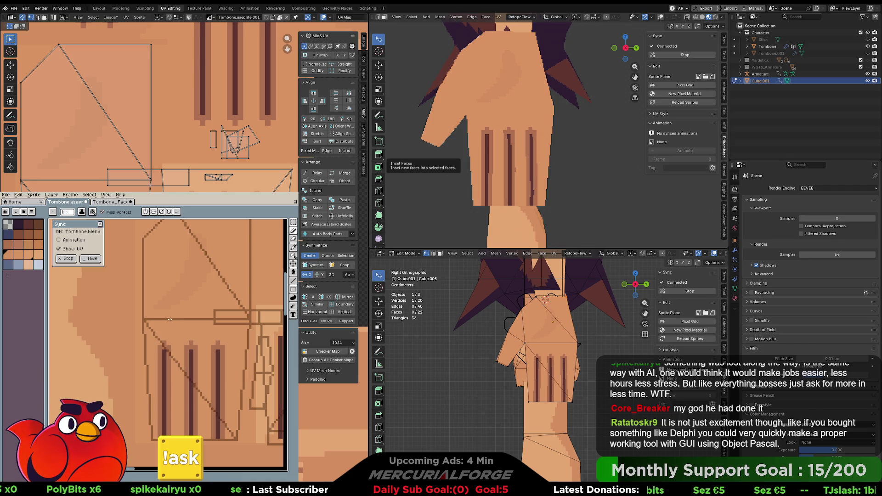
middle_click_drag(209, 261, 218, 309)
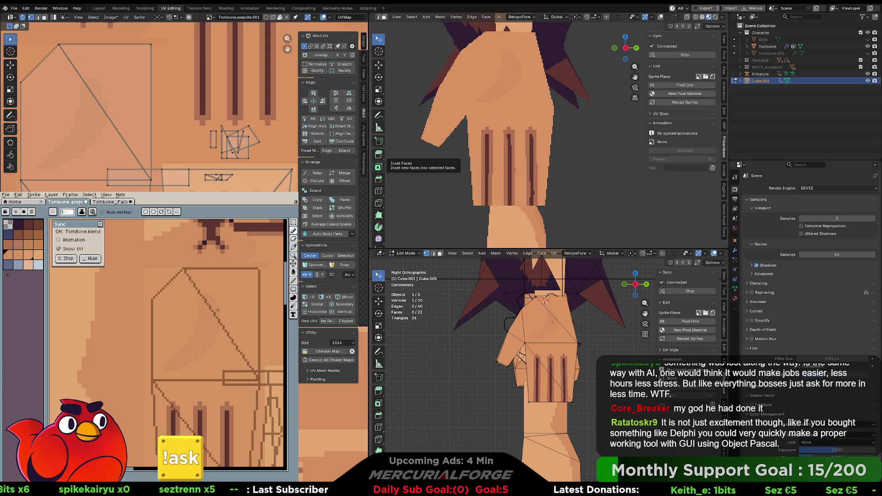
middle_click_drag(208, 333, 205, 351)
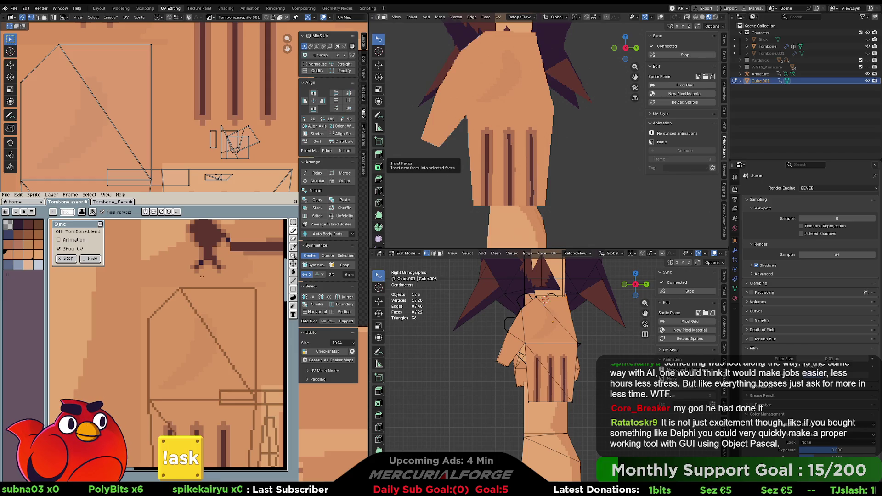
scroll(528, 133, "down", 5)
mouse_move(528, 133)
middle_mouse_down()
mouse_move(648, 170)
mouse_move(532, 175)
middle_mouse_up()
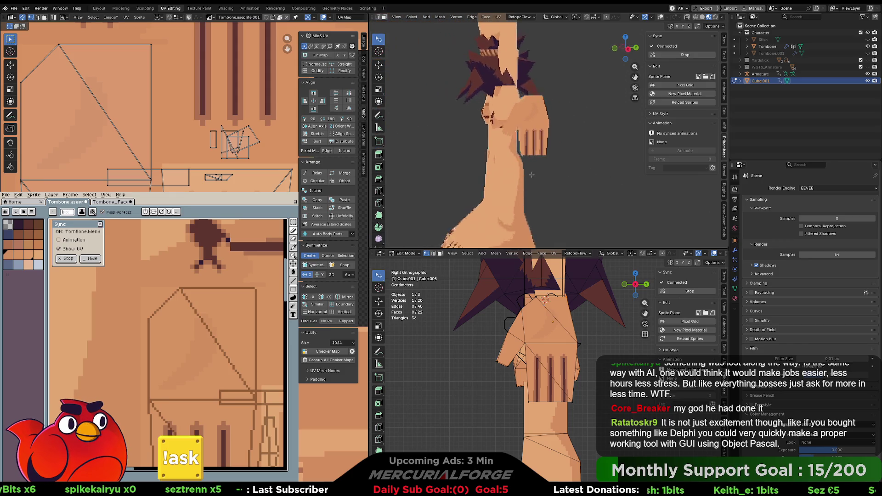
scroll(532, 174, "up", 5)
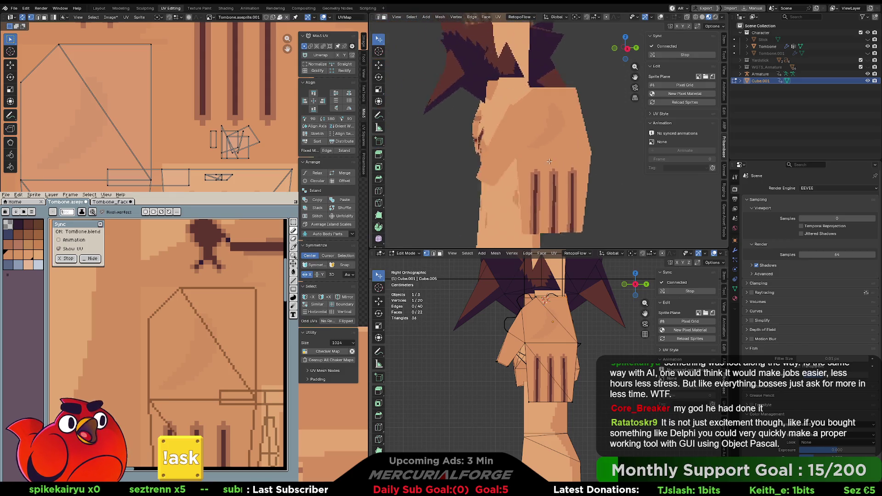
scroll(549, 162, "up", 3)
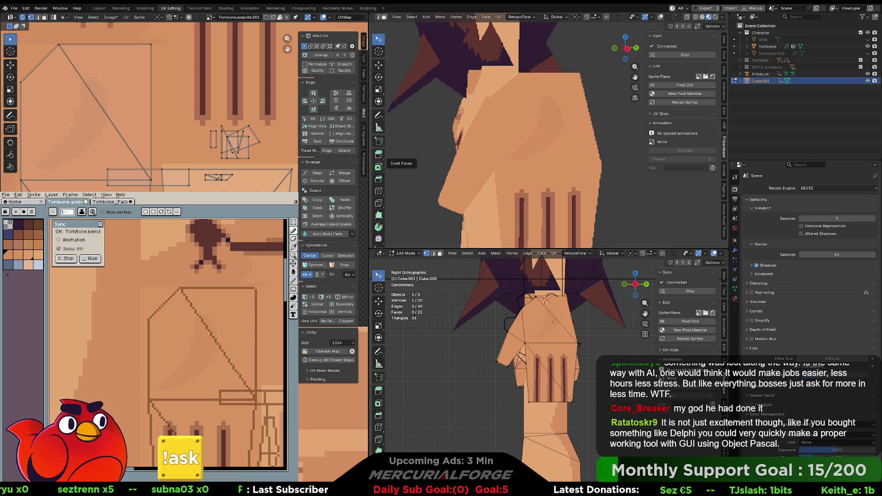
- Sample the dark hair colour and pencil a line down the triangle face, undoing the overshoot
key("i")
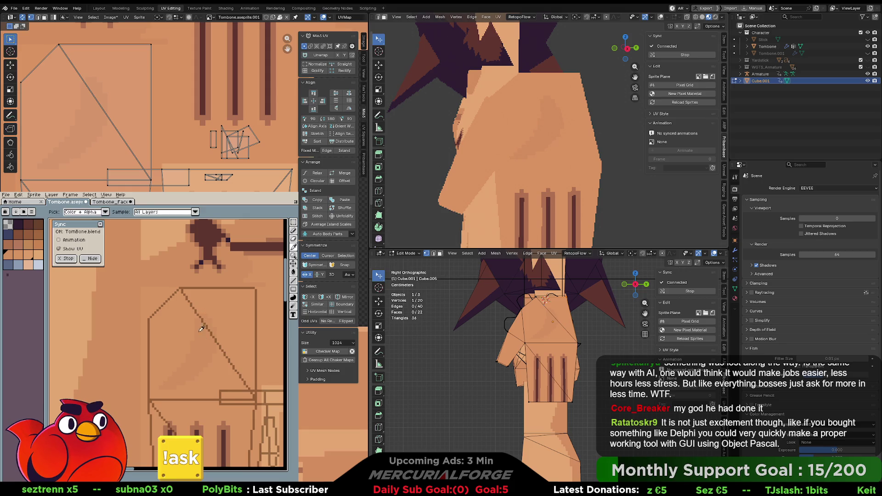
left_click(215, 250)
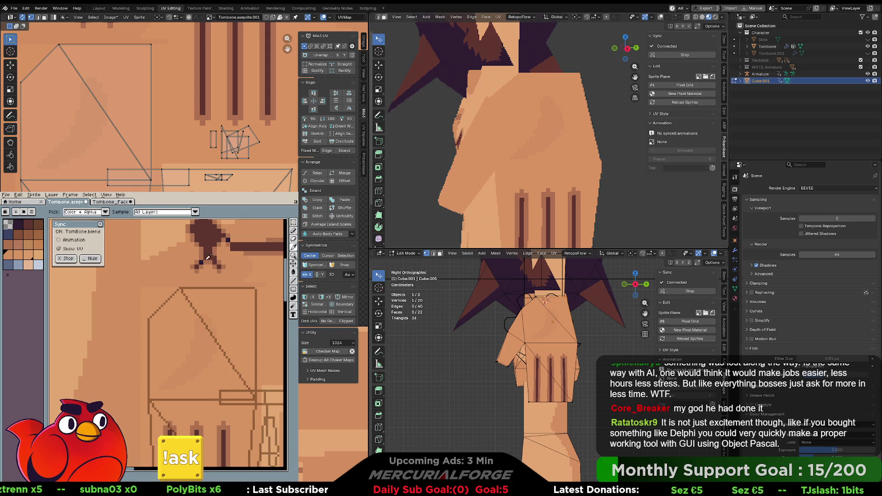
key("b")
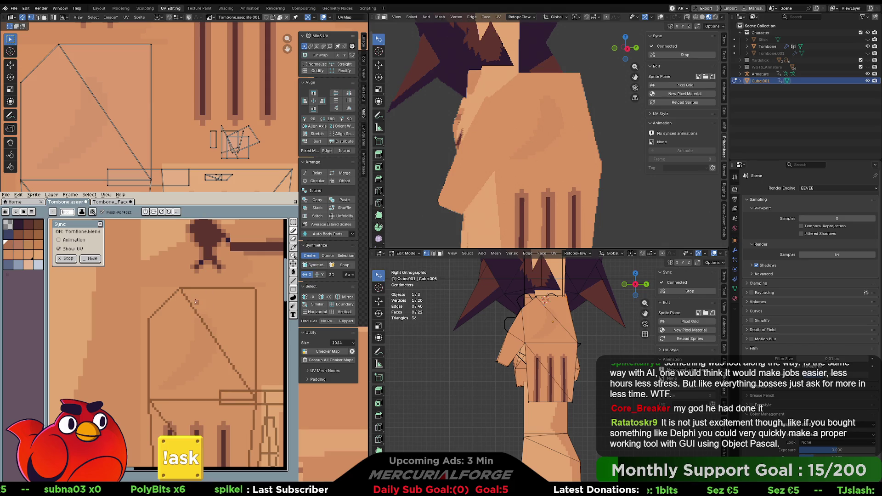
left_click_drag(197, 303, 189, 354)
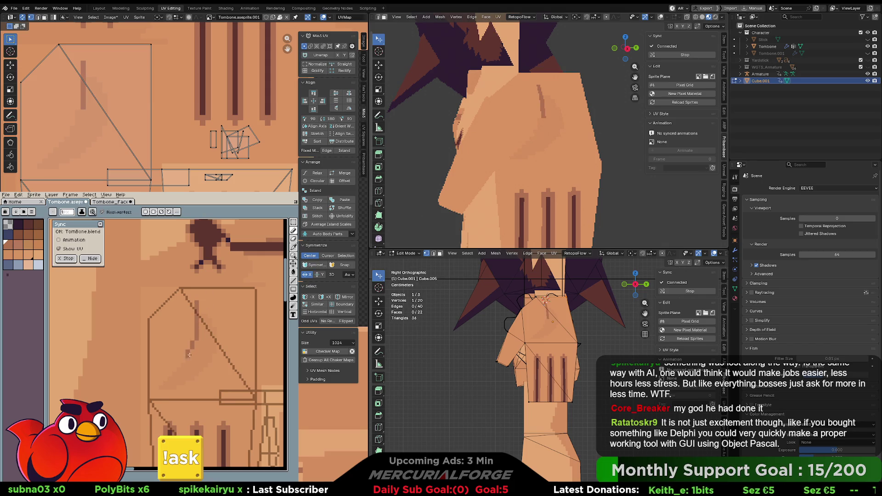
key("ctrl+z")
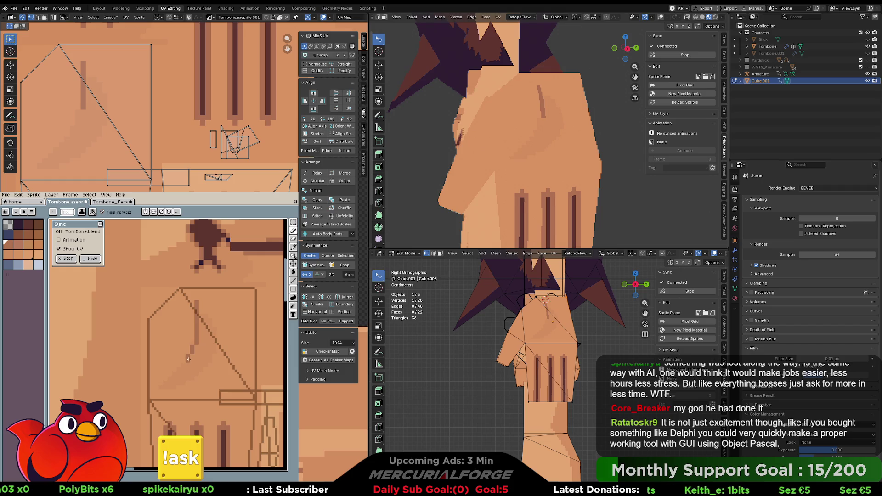
left_click_drag(188, 359, 164, 386)
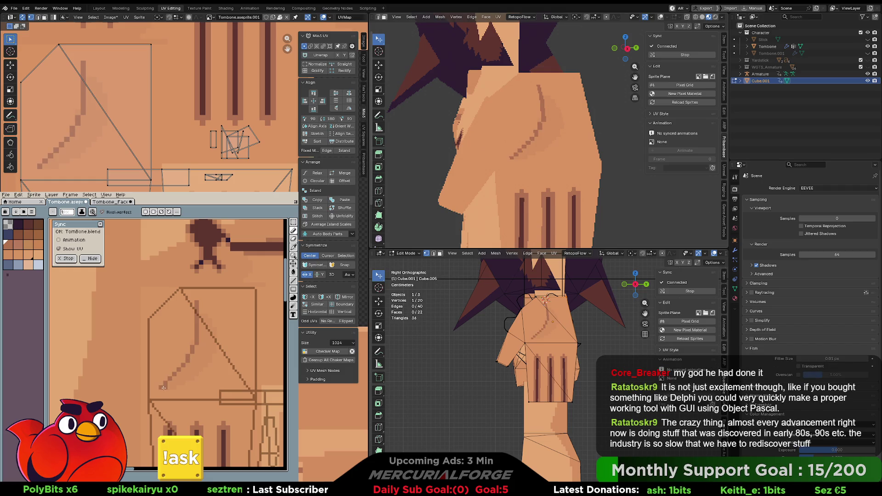
key("ctrl+z")
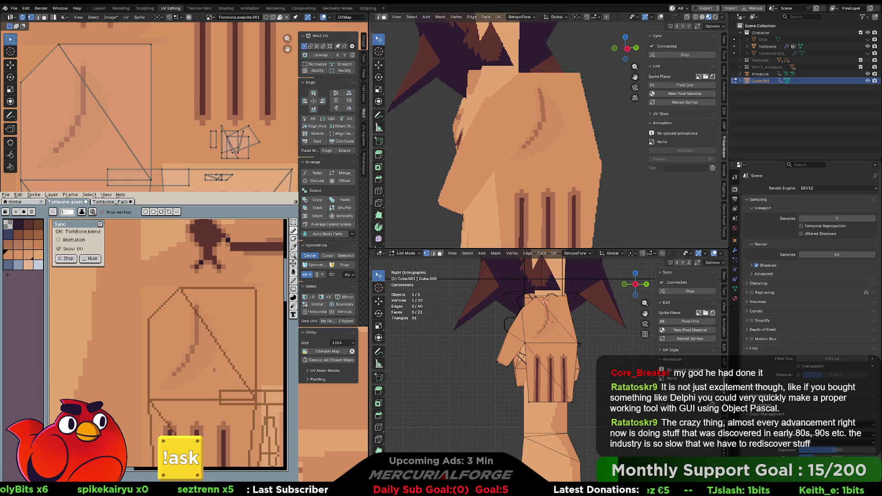
- Pan to the hand's triangle face, eyedrop the dark stroke colour and add a dark pixel
scroll(198, 364, "down", 2)
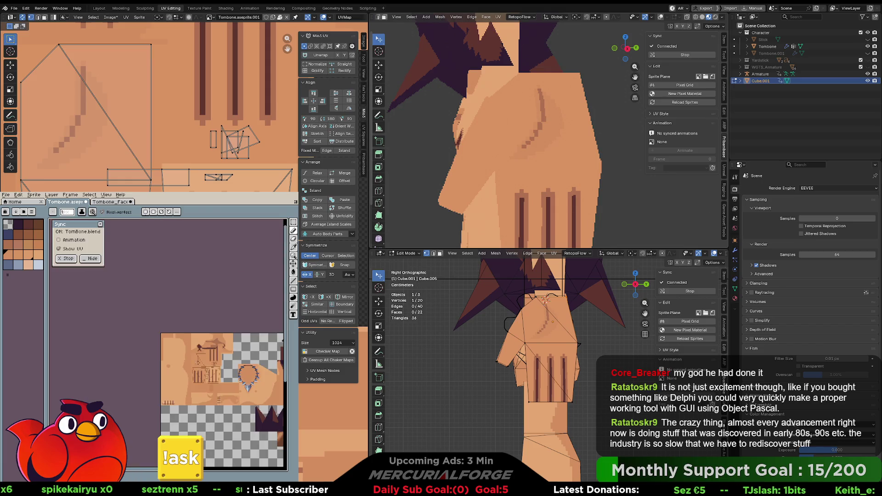
scroll(198, 363, "up", 2)
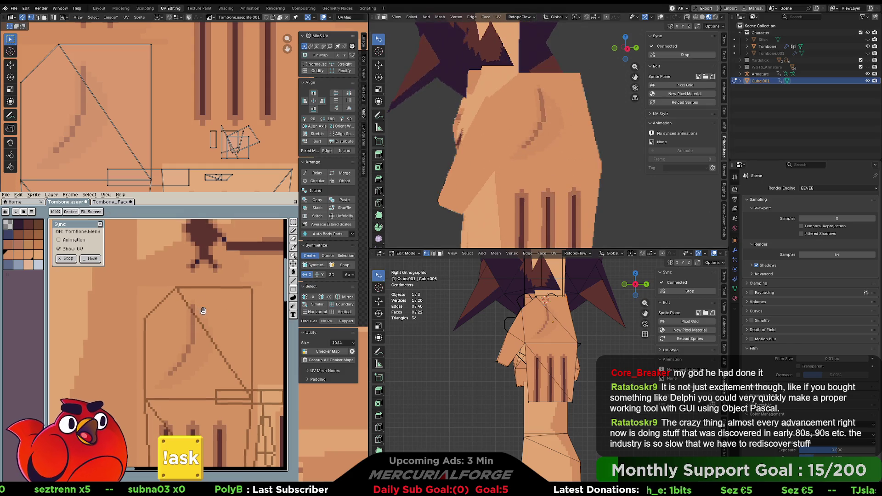
middle_click_drag(200, 309, 194, 325)
key("i")
middle_click_drag(273, 275, 166, 325)
scroll(166, 325, "down", 5)
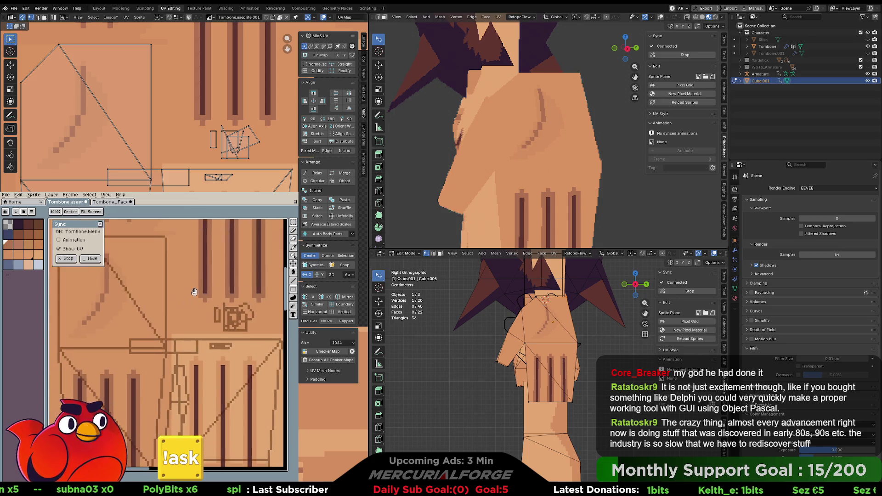
scroll(82, 377, "up", 5)
middle_click_drag(82, 377, 104, 349)
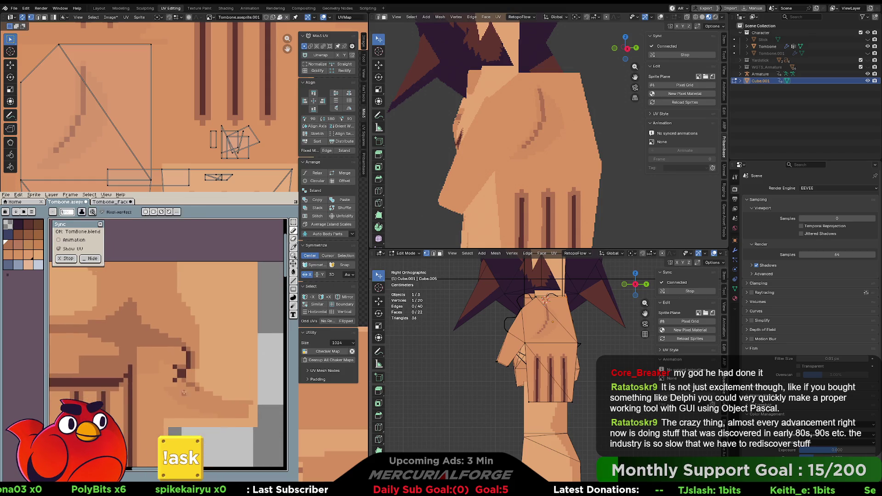
middle_click_drag(181, 384, 185, 316)
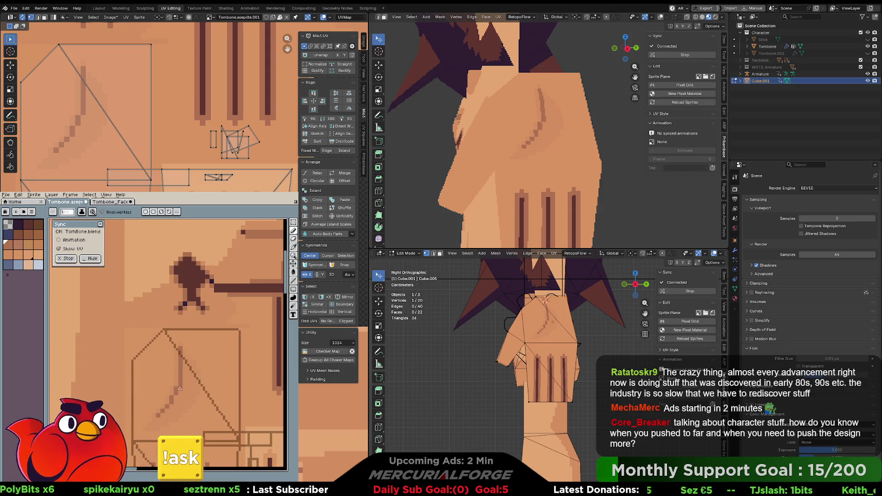
key("i")
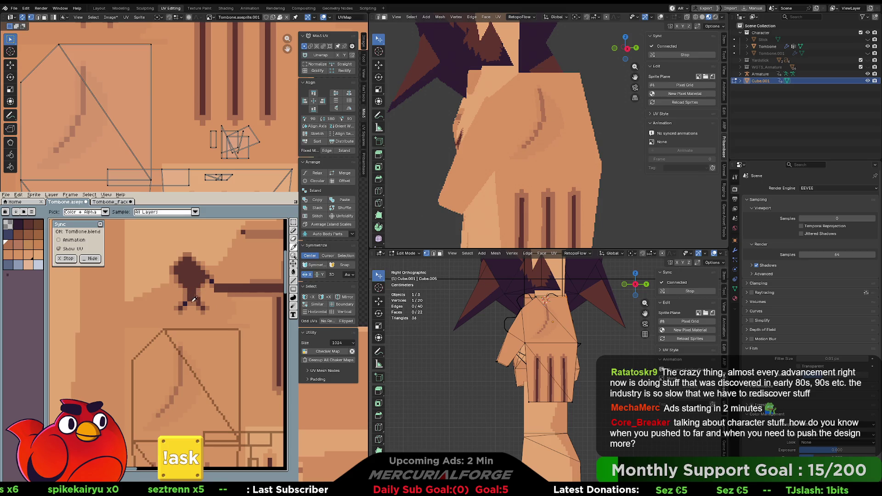
left_click(193, 301)
left_click(177, 395)
- Bucket-fill part of the shading stroke with a skin-tone palette swatch
mouse_move(178, 383)
middle_mouse_down()
mouse_move(218, 338)
mouse_move(177, 354)
middle_mouse_up()
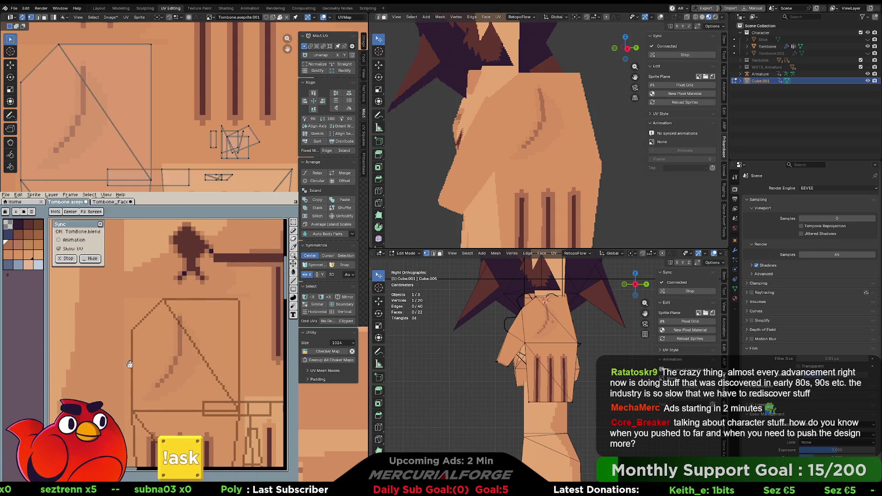
left_click(28, 257)
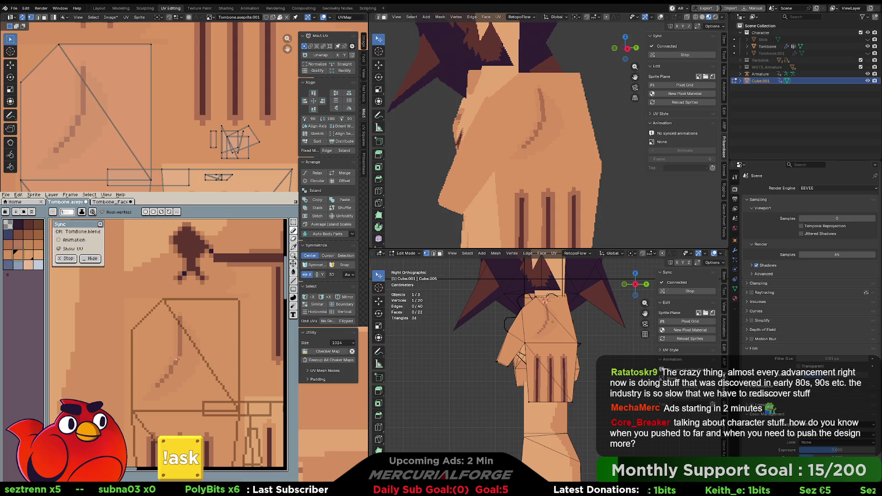
left_click(179, 356, "alt")
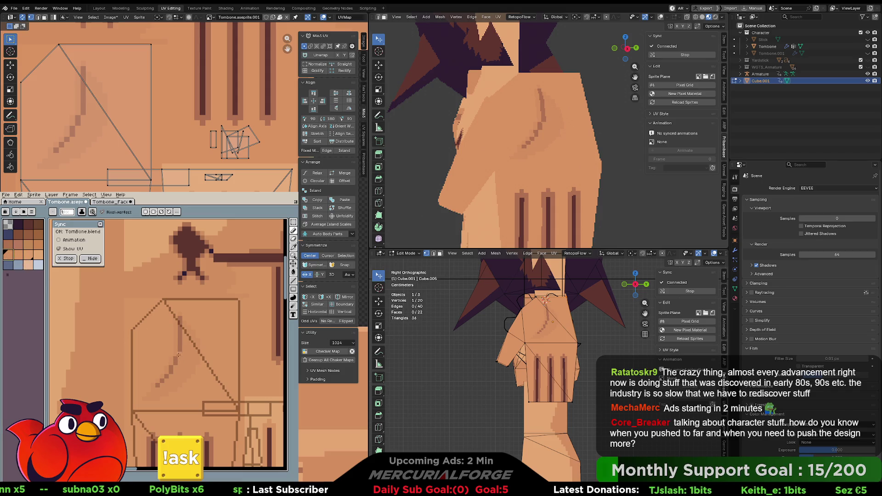
left_click(38, 254)
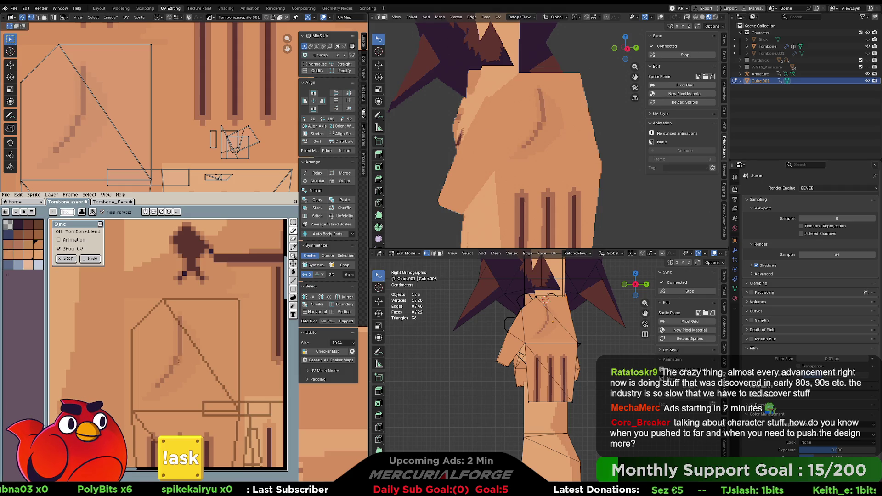
key("g")
left_click(174, 364)
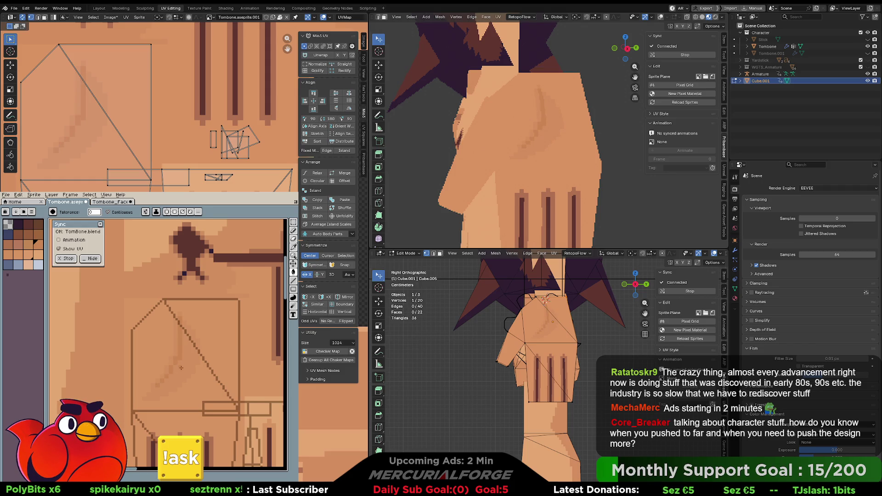
left_click(8, 255)
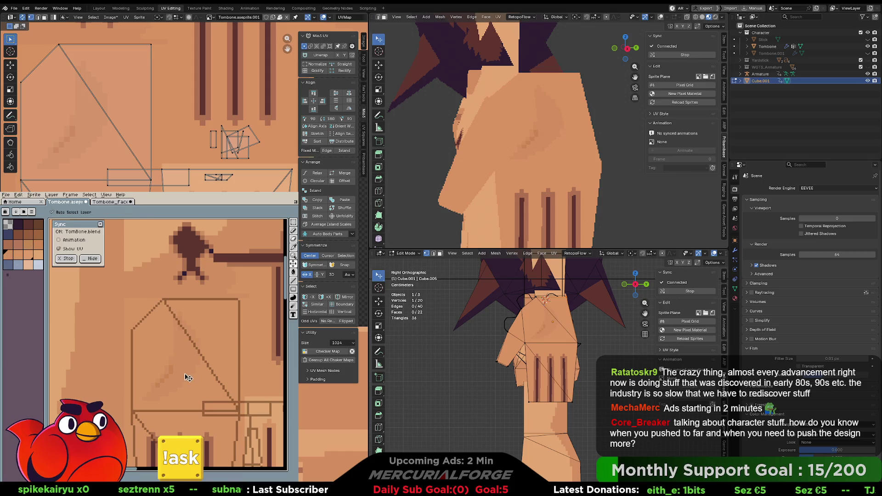
key("b")
left_click(31, 247)
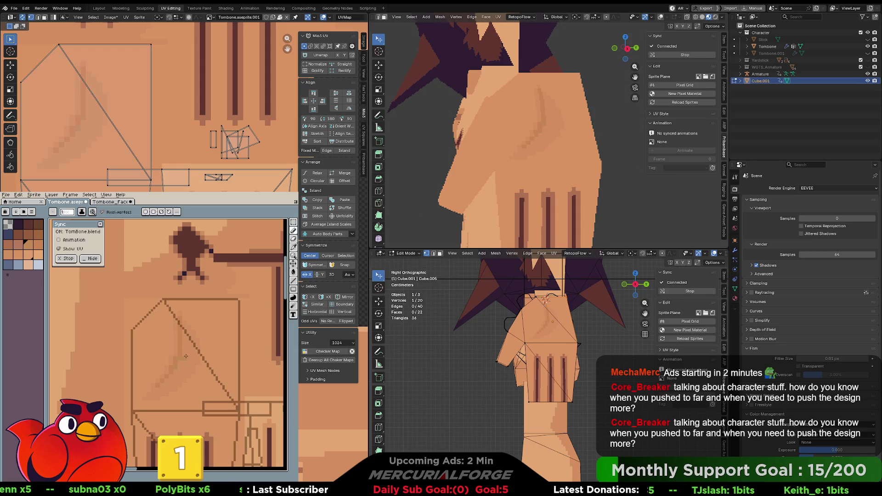
- Bucket-fill the diagonal stroke inside the hand outline with a lighter skin-tone swatch
scroll(186, 356, "down", 2)
scroll(188, 357, "up", 2)
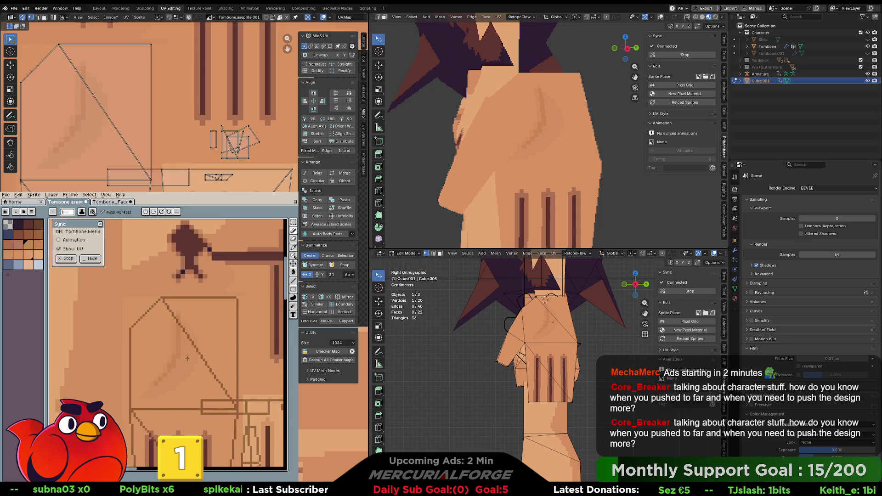
left_click(183, 362, "alt")
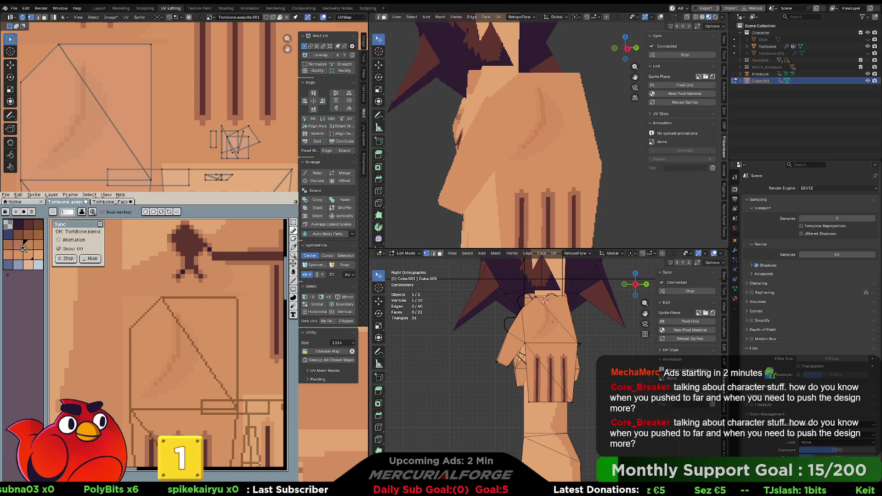
key("g")
left_click(176, 358)
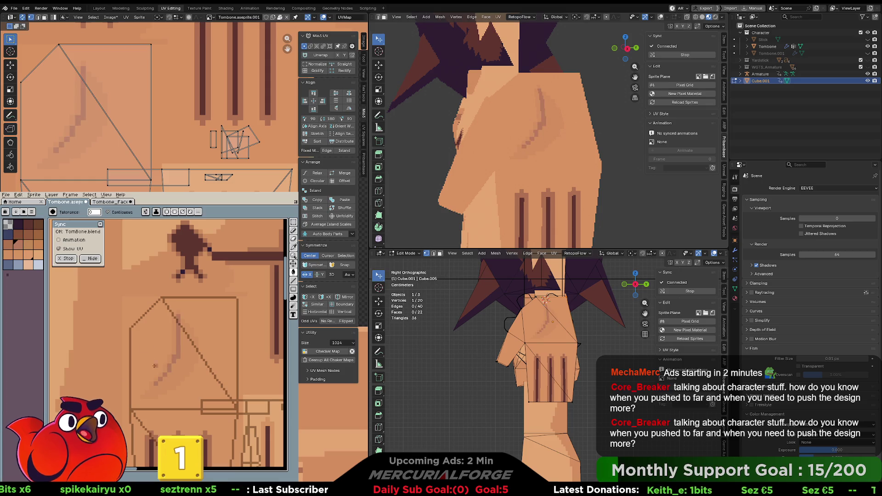
left_click(179, 358)
key("b")
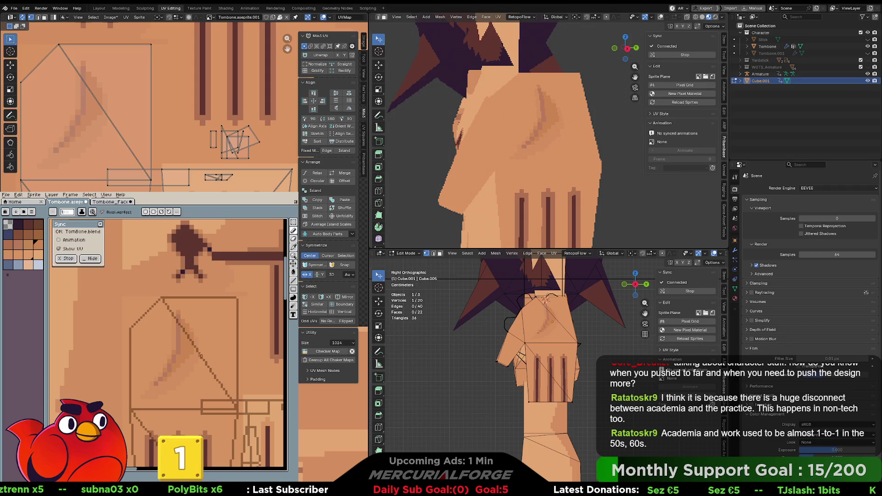
scroll(208, 372, "down", 3)
- Pan the Aseprite canvas to the finger stripes and orbit-zoom the upper Blender viewport onto the hand
scroll(529, 129, "down", 2)
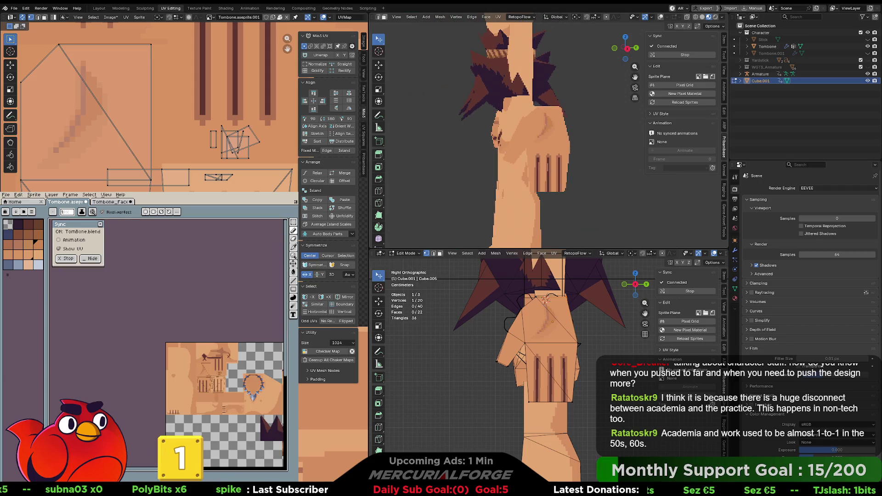
middle_click_drag(528, 129, 537, 147)
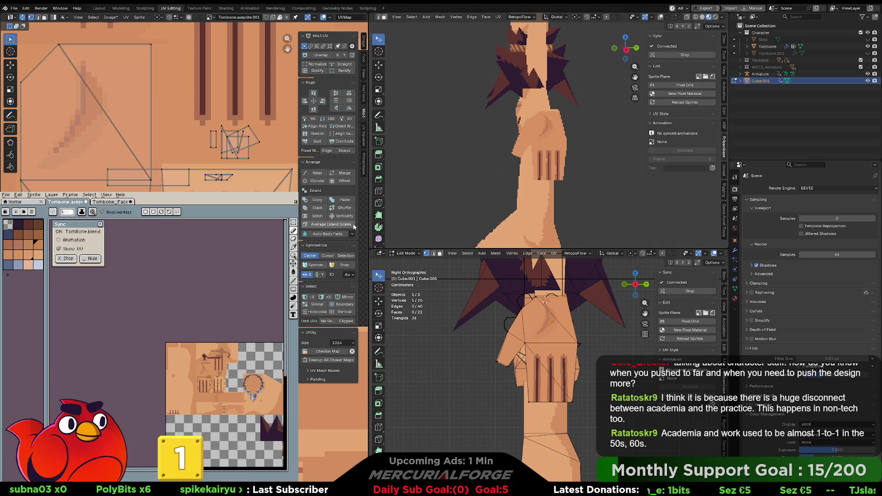
scroll(179, 327, "up", 4)
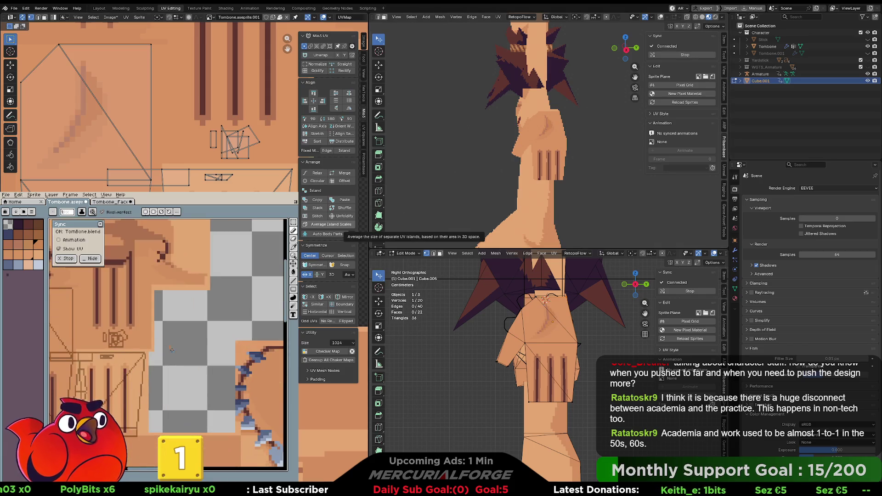
left_click_drag(179, 327, 294, 321)
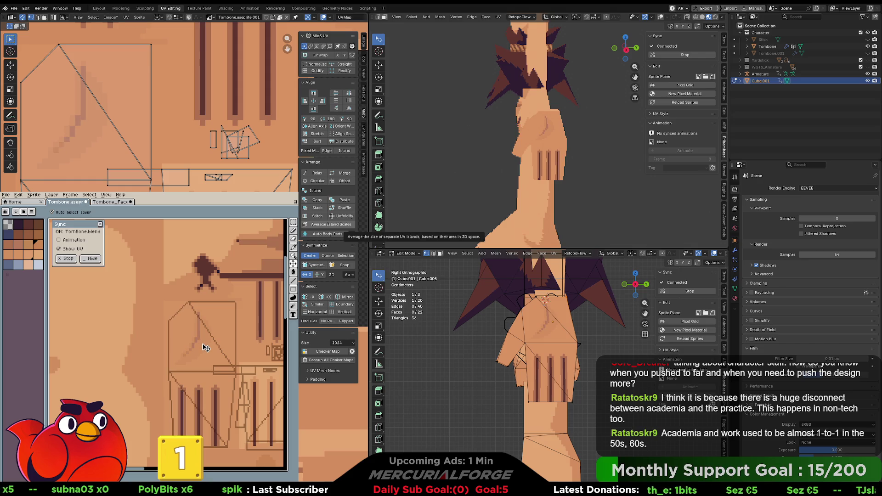
key("b")
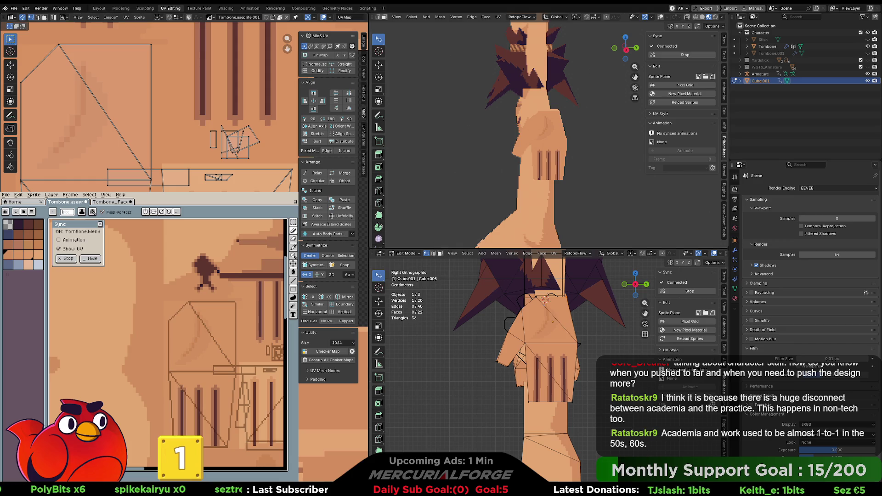
mouse_move(550, 130)
middle_mouse_down()
mouse_move(578, 130)
mouse_move(551, 130)
mouse_move(569, 127)
mouse_move(554, 124)
middle_mouse_up()
scroll(551, 130, "up", 4)
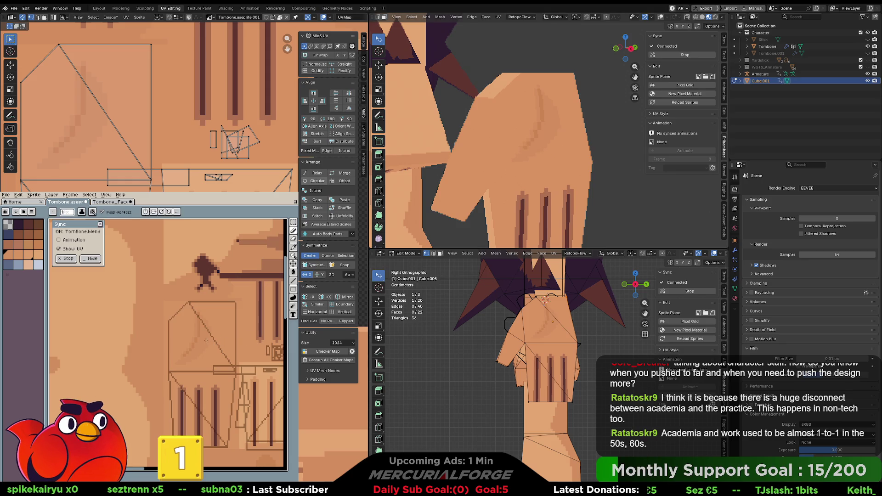
- Undo the stray dot, then trial lighter peach and darker hand fills, undoing each
key("v")
key("ctrl+z")
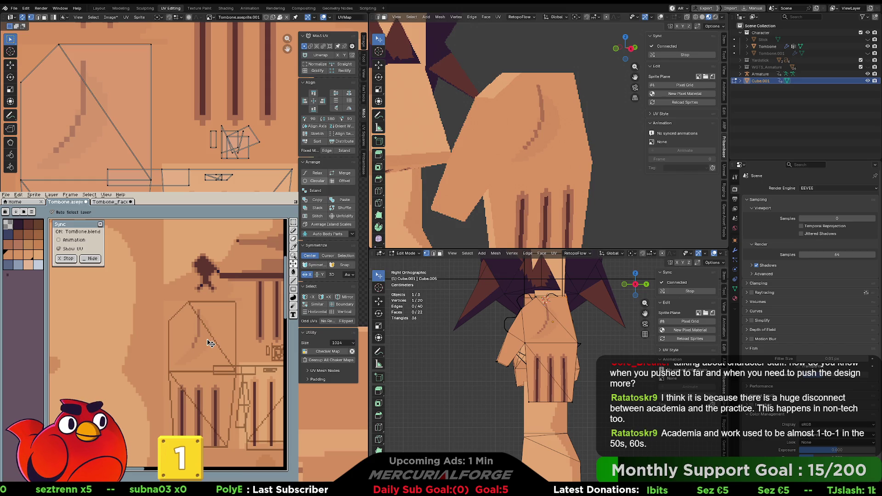
key("w")
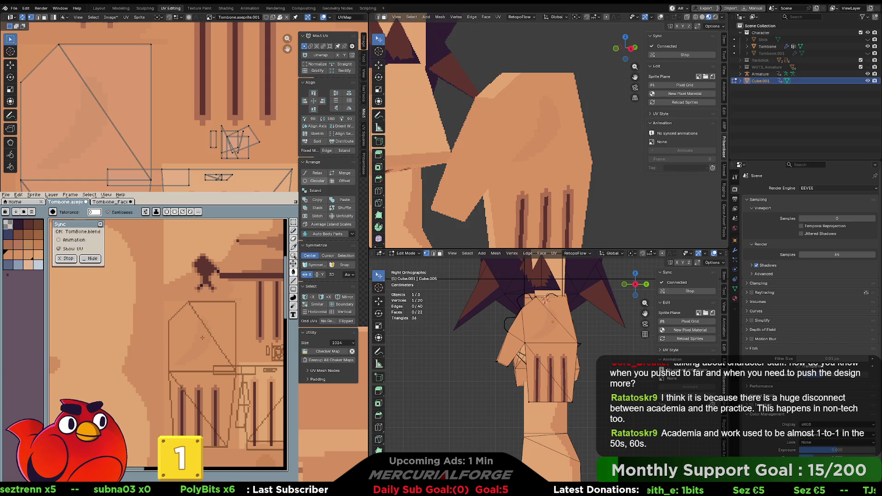
left_click(37, 256)
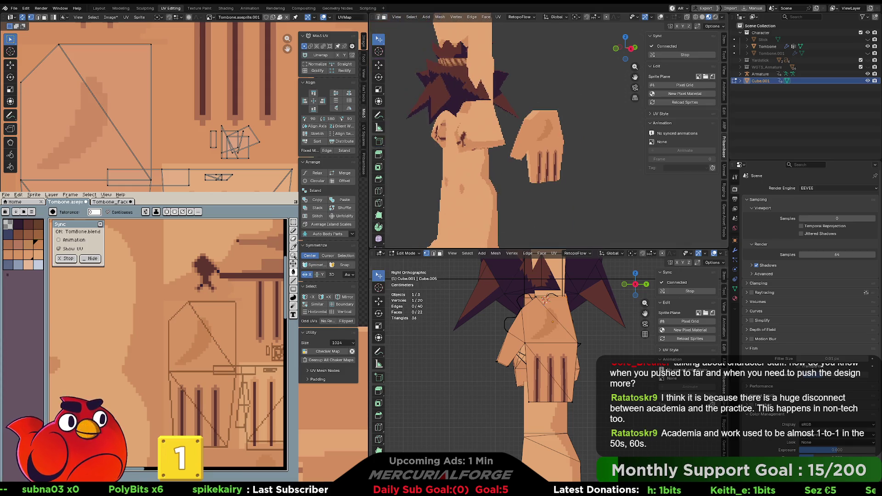
left_click(192, 340)
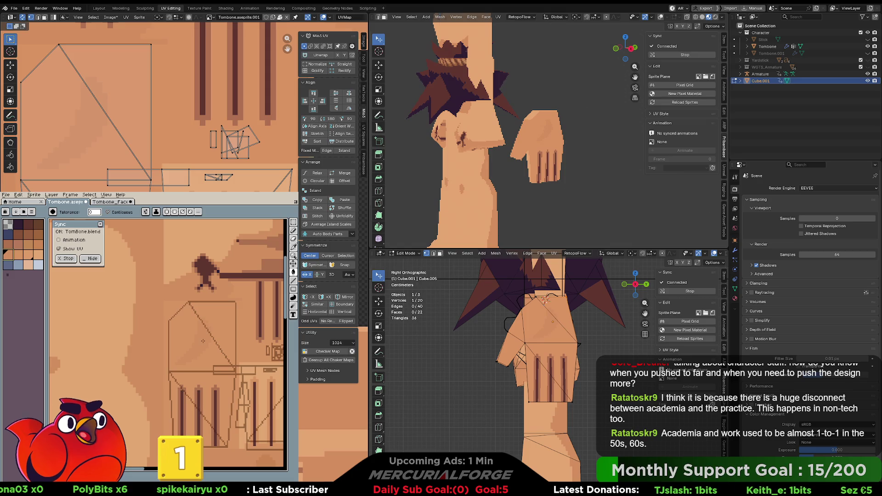
left_click(128, 318, "alt")
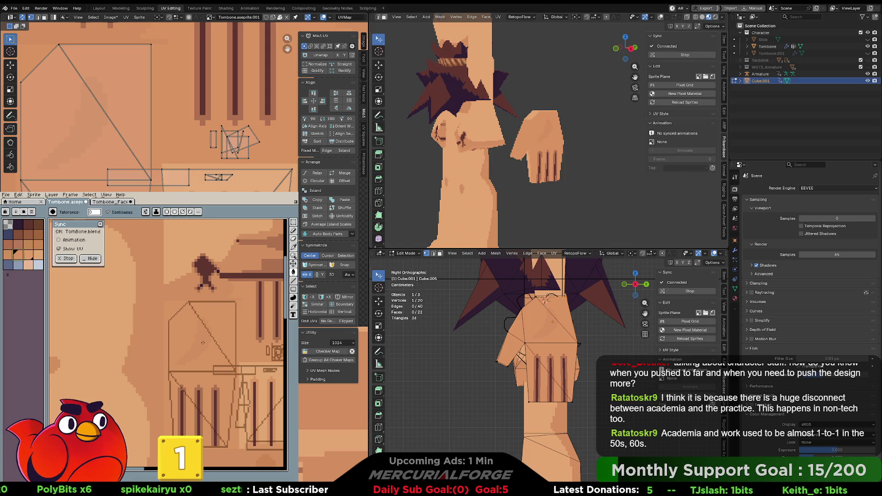
left_click(250, 369, "alt")
left_click(203, 335)
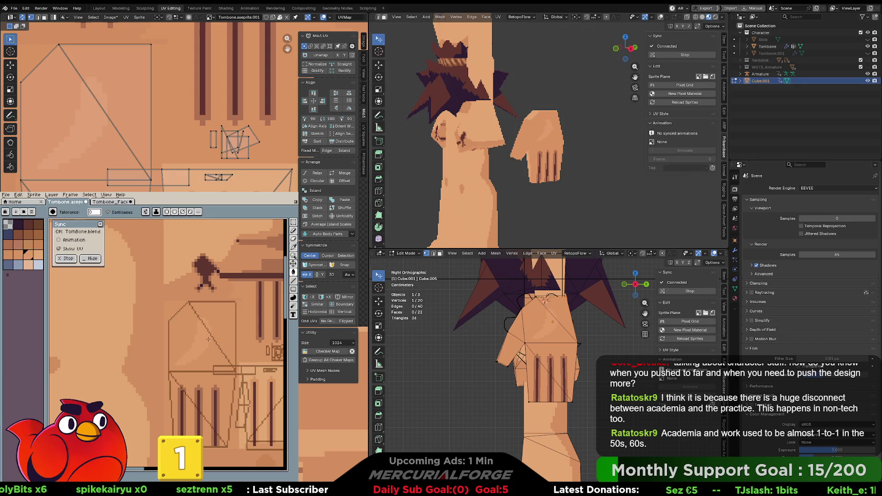
key("ctrl+z")
left_click(18, 243)
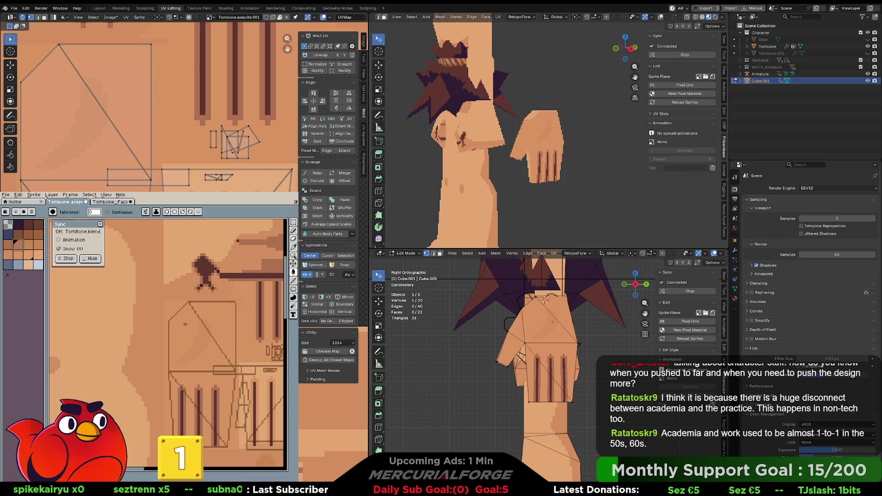
left_click(205, 347)
key("ctrl+z")
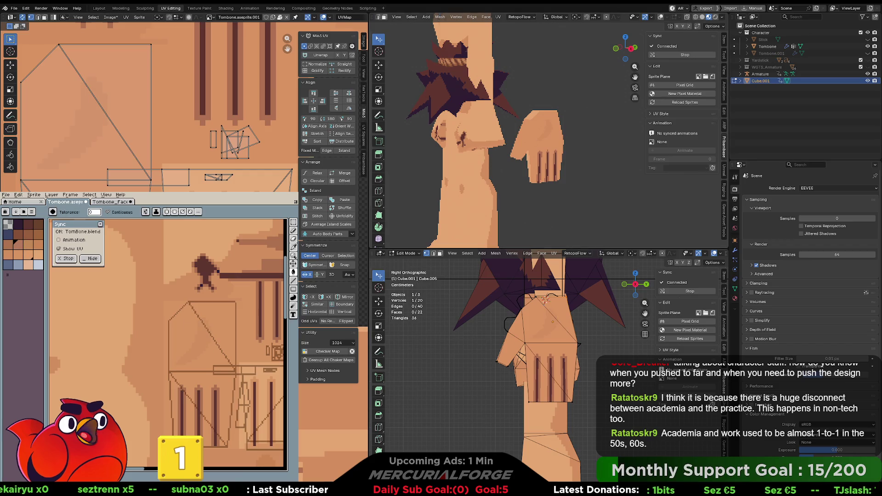
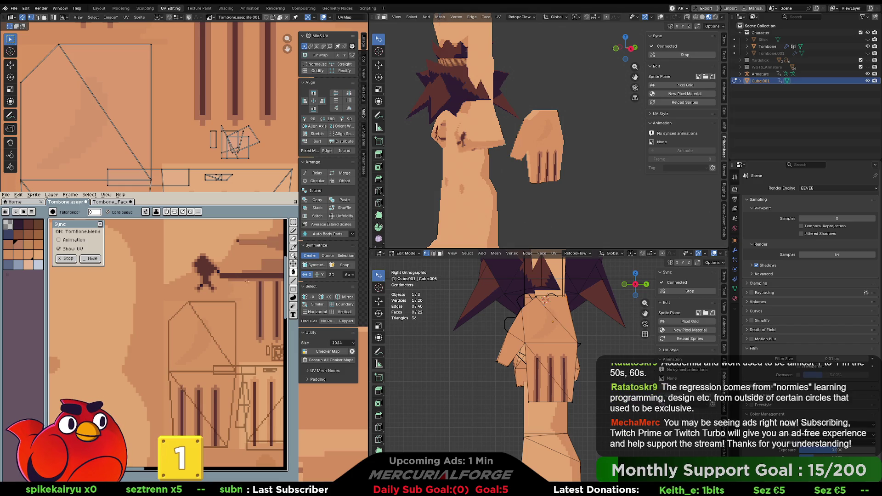
- Reposition three corners of the hand's UV outline on the texture
mouse_move(230, 325)
middle_mouse_down()
mouse_move(200, 316)
mouse_move(192, 326)
mouse_move(199, 342)
middle_mouse_up()
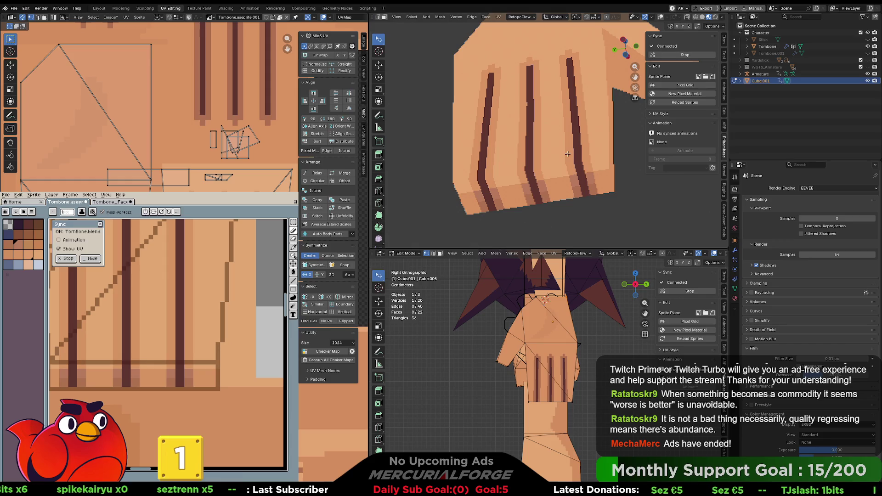
mouse_move(593, 149)
middle_mouse_down()
mouse_move(477, 175)
mouse_move(556, 131)
mouse_move(525, 142)
middle_mouse_up()
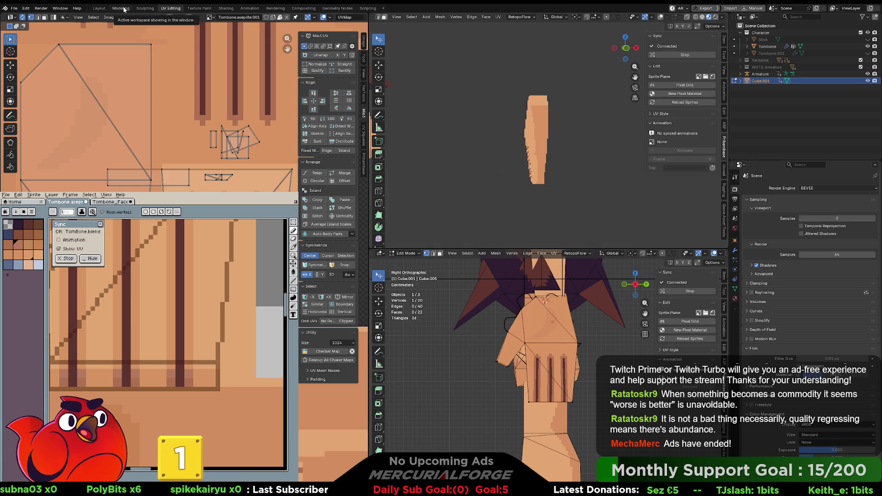
scroll(147, 106, "down", 2)
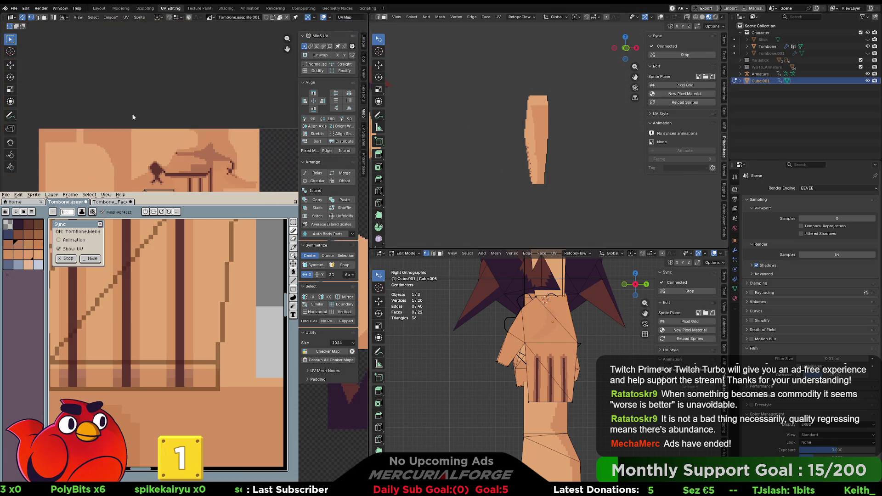
scroll(147, 105, "up", 2)
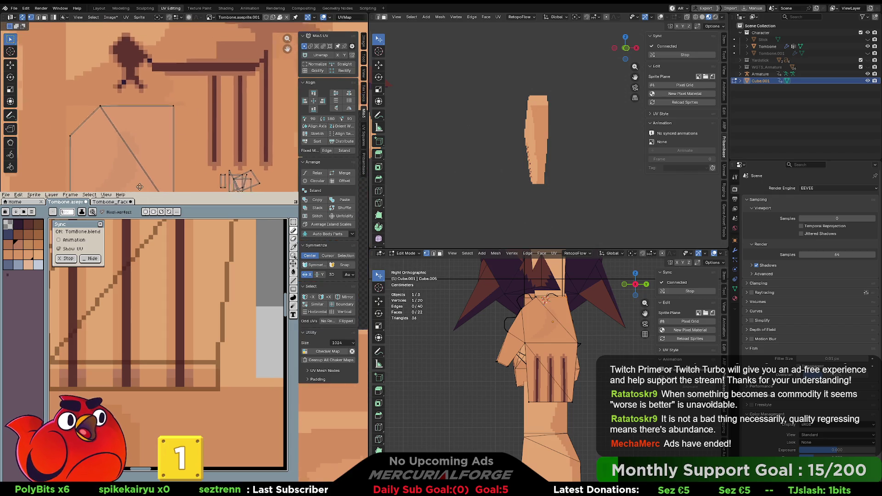
middle_click_drag(533, 123, 546, 121)
scroll(547, 122, "up", 5)
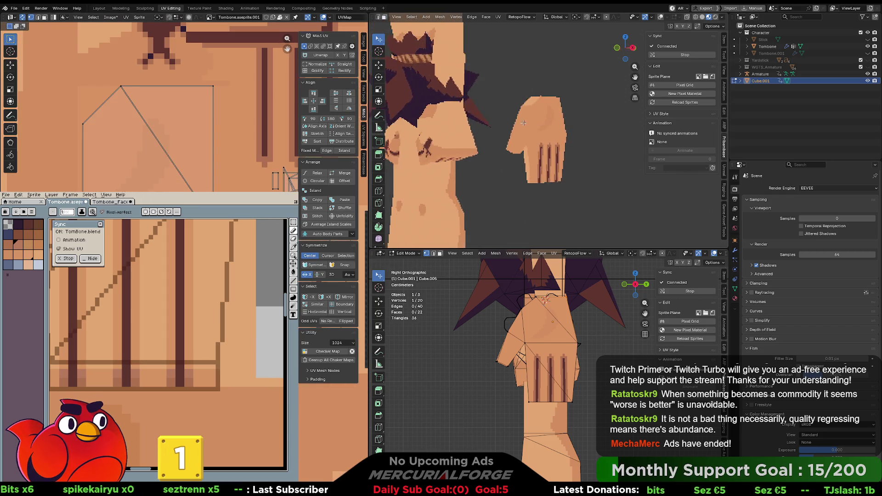
middle_click_drag(212, 104, 220, 134)
left_click_drag(233, 107, 103, 122)
left_click_drag(75, 156, 76, 156)
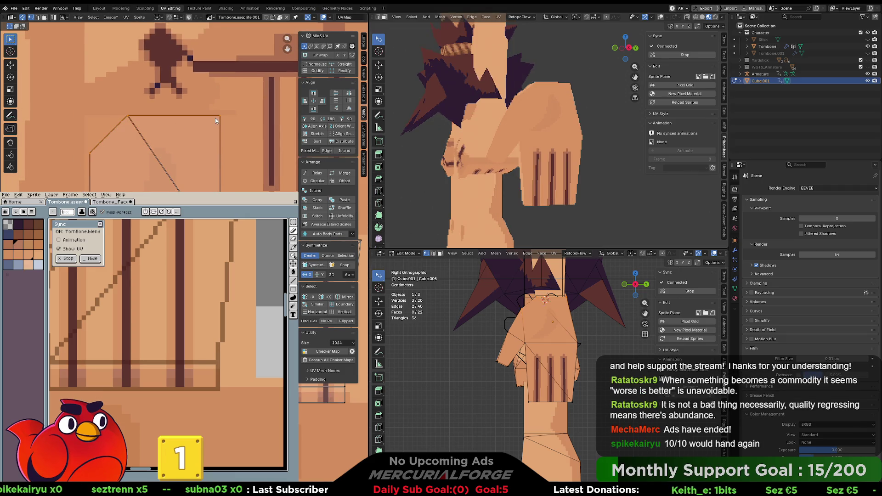
key("g")
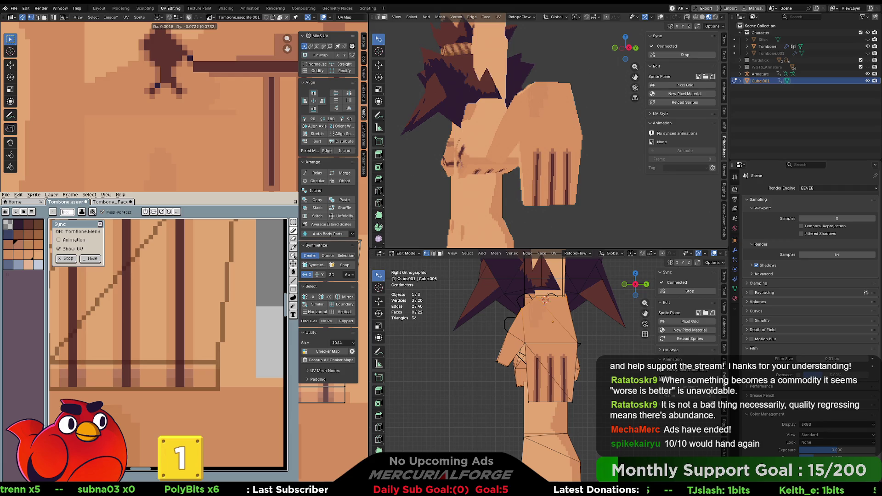
key("Return")
key("g")
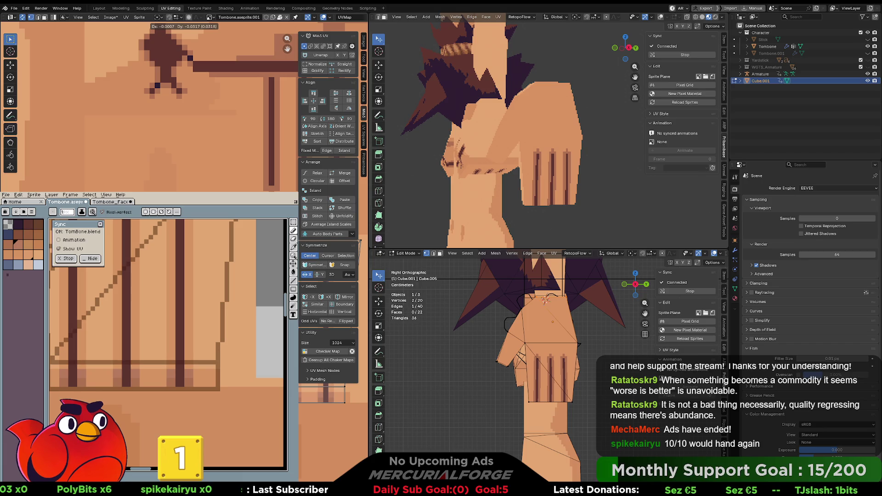
key("Return")
- Move the hand's whole UV island to a new spot on the texture
middle_click_drag(161, 138, 138, 134)
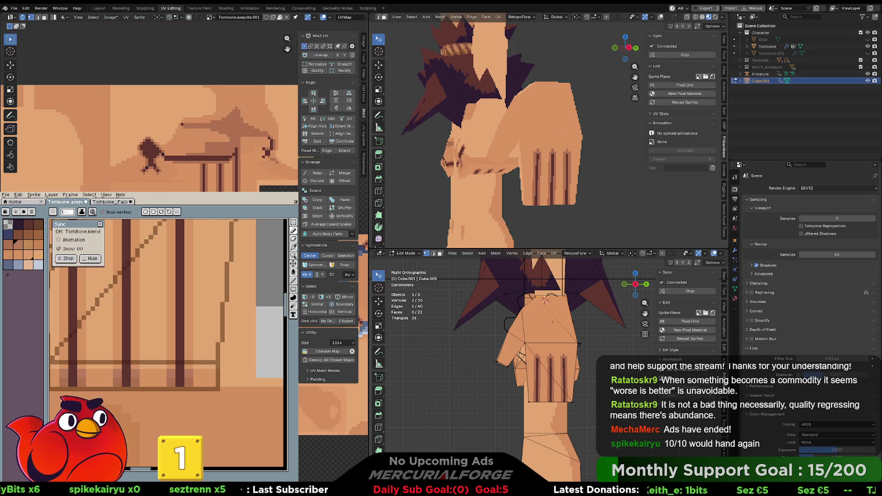
scroll(183, 138, "up", 2)
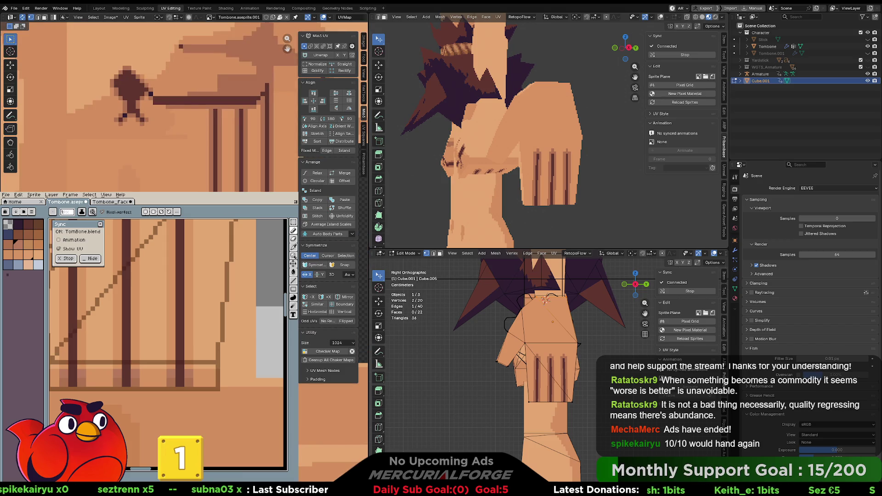
key("ctrl+l")
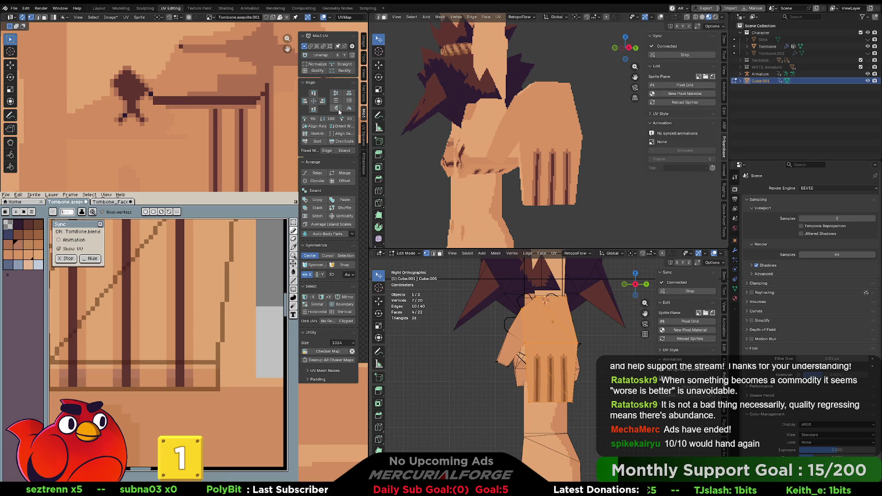
key("g")
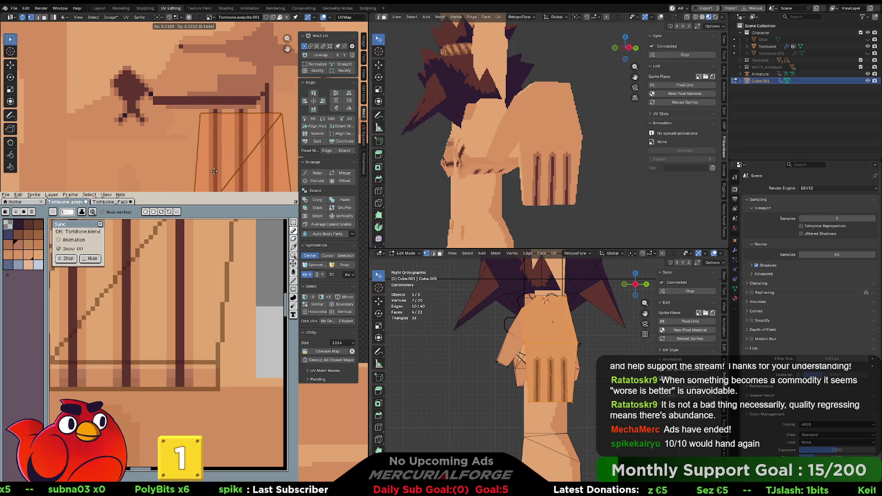
left_click(214, 166)
- Cancel and undo a partial UV move, restoring the full island, and view the hand from the side
mouse_move(528, 138)
middle_mouse_down()
mouse_move(554, 133)
mouse_move(542, 188)
mouse_move(543, 177)
middle_mouse_up()
scroll(183, 114, "up", 2)
mouse_move(206, 138)
middle_mouse_down()
mouse_move(152, 110)
mouse_move(124, 78)
middle_mouse_up()
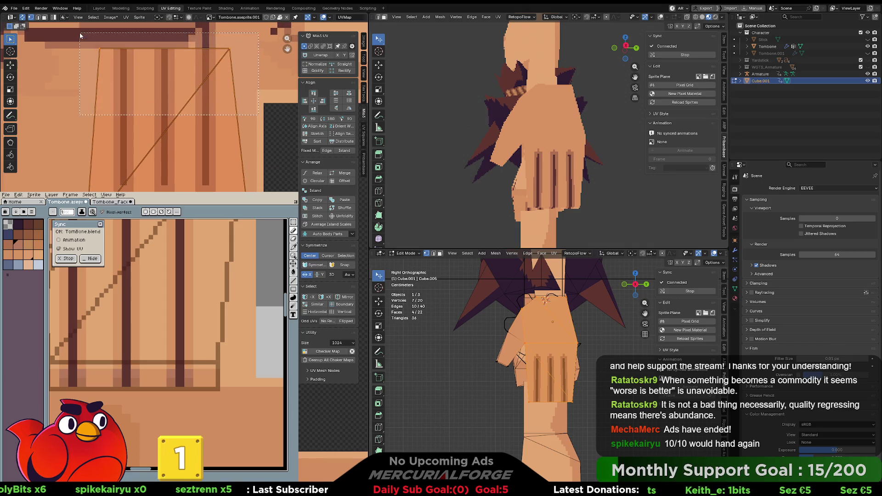
left_click(126, 73)
middle_click_drag(126, 72, 124, 109)
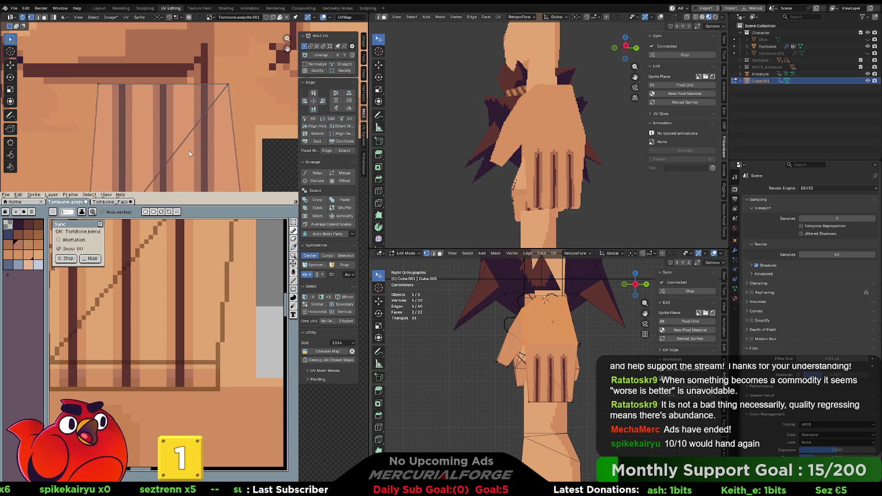
key("g")
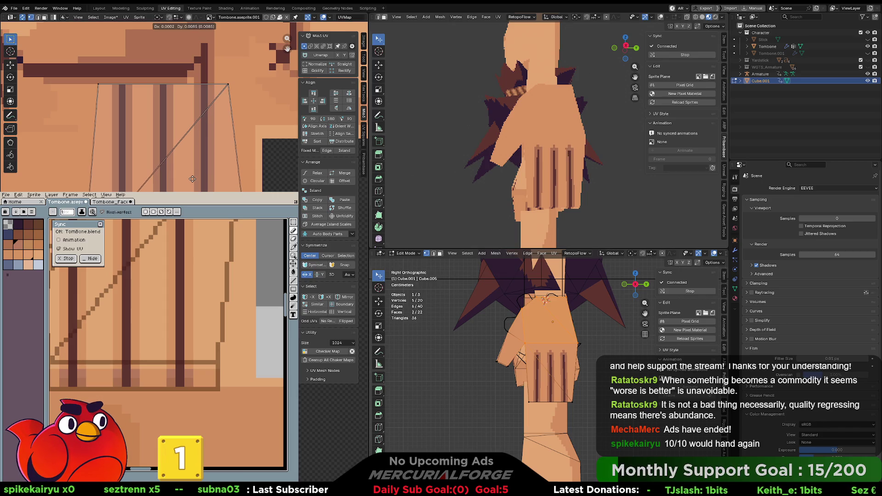
key("Escape")
key("ctrl+z")
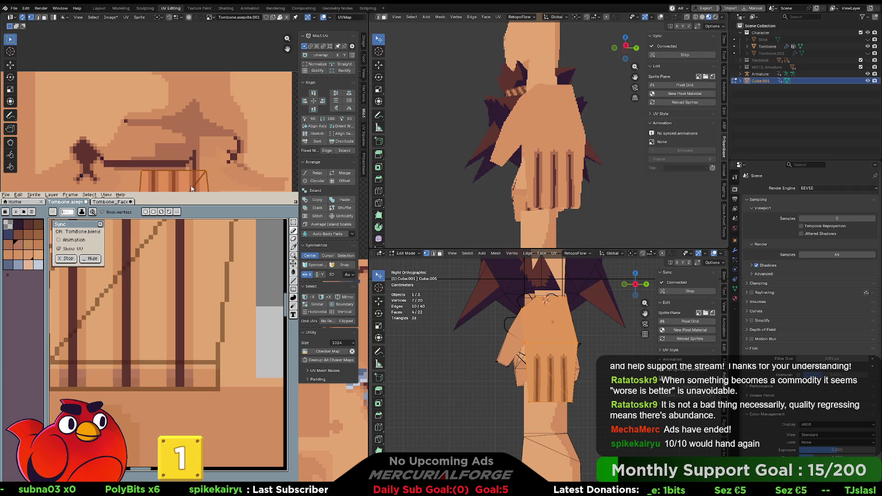
scroll(191, 188, "up", 1)
middle_click_drag(183, 174, 223, 150)
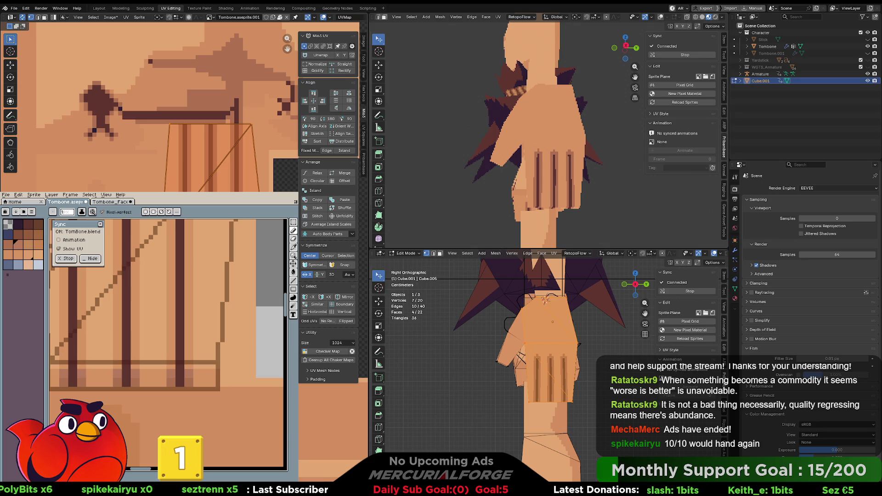
mouse_move(430, 138)
middle_mouse_down()
mouse_move(608, 156)
mouse_move(548, 166)
middle_mouse_up()
scroll(165, 138, "down", 3)
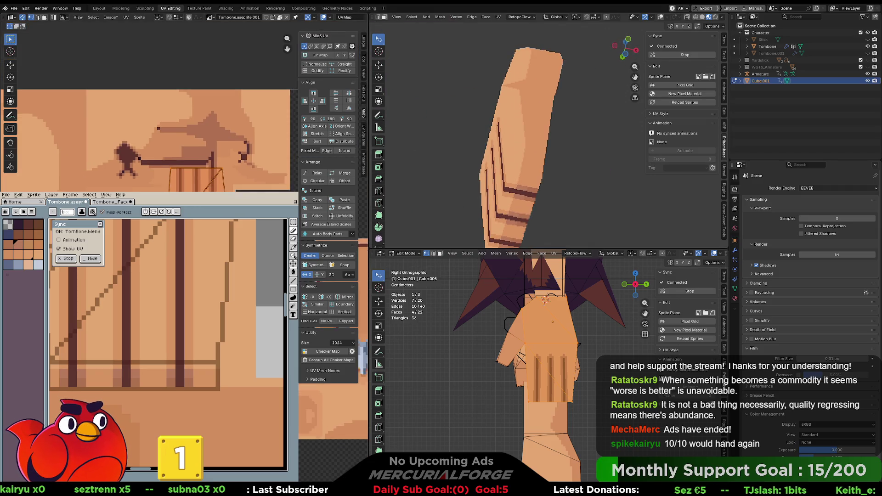
scroll(180, 175, "up", 2)
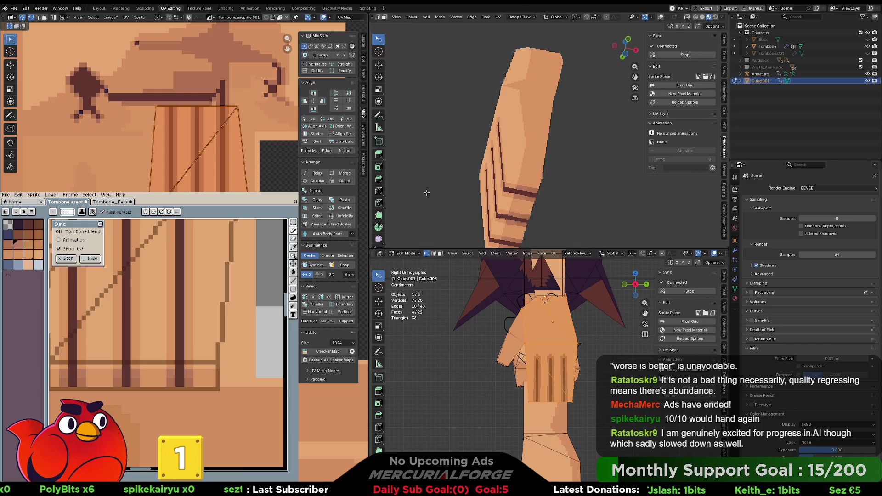
mouse_move(528, 175)
middle_mouse_down()
mouse_move(549, 178)
mouse_move(524, 184)
middle_mouse_up()
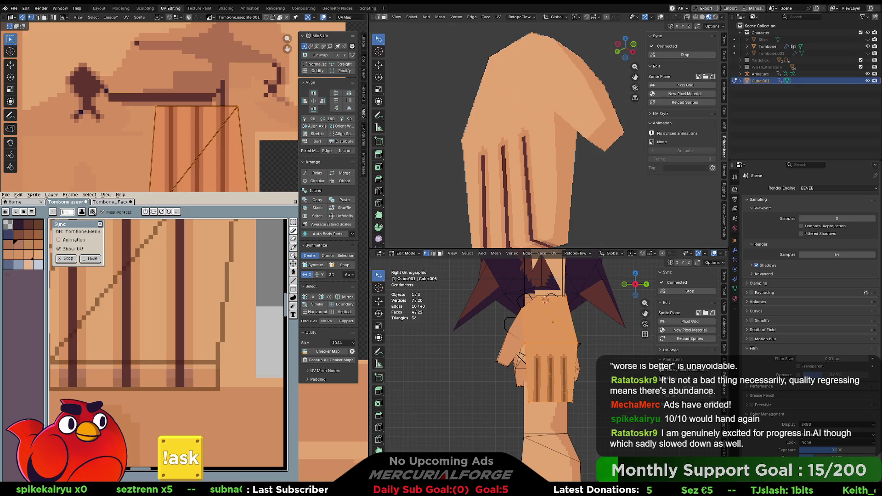
scroll(196, 147, "down", 1)
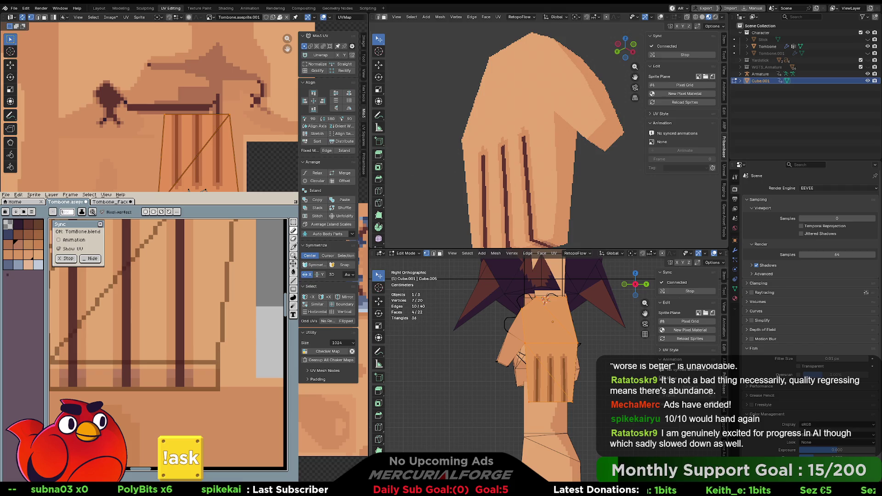
scroll(170, 371, "down", 4)
scroll(170, 371, "up", 1)
scroll(184, 373, "up", 1)
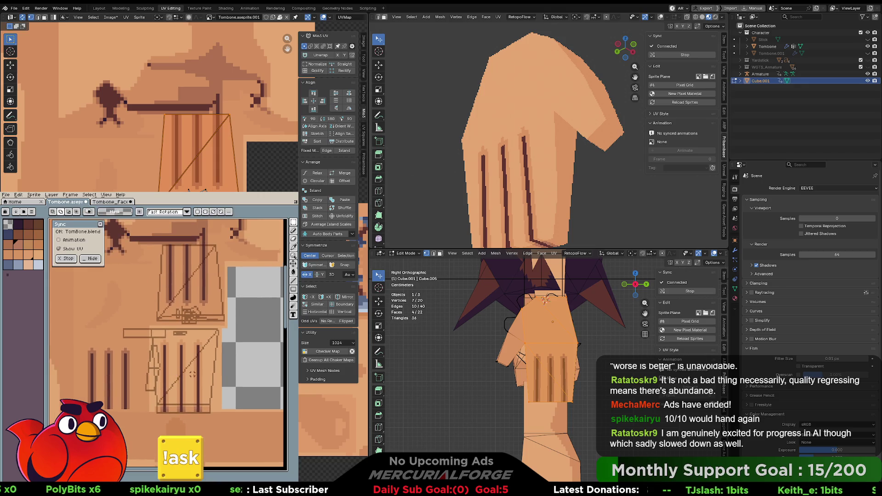
- Select the dark stripe block, move it up-left with a one-pixel nudge, and commit it
left_click_drag(219, 409, 148, 324)
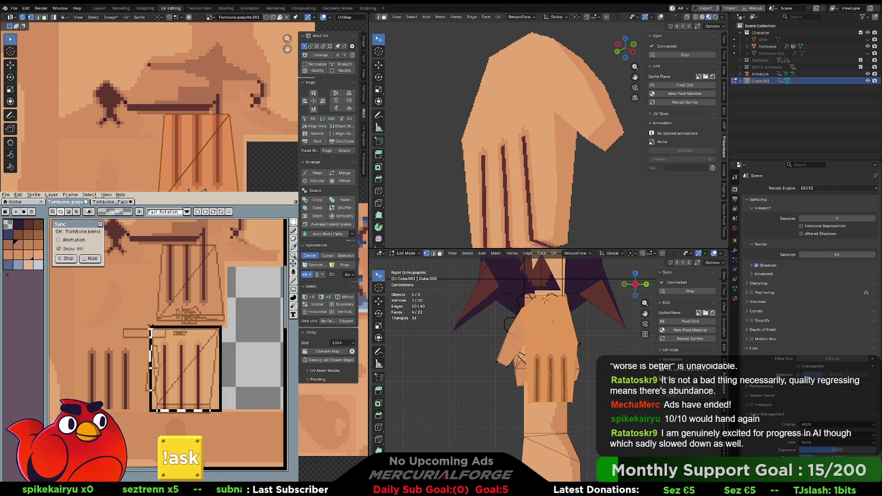
middle_click_drag(167, 343, 203, 378)
left_click_drag(227, 416, 156, 356)
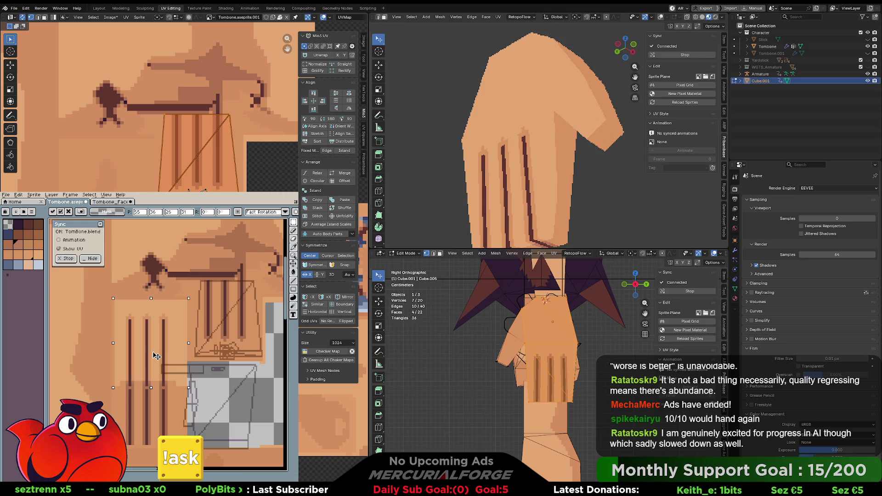
left_click_drag(156, 356, 154, 353)
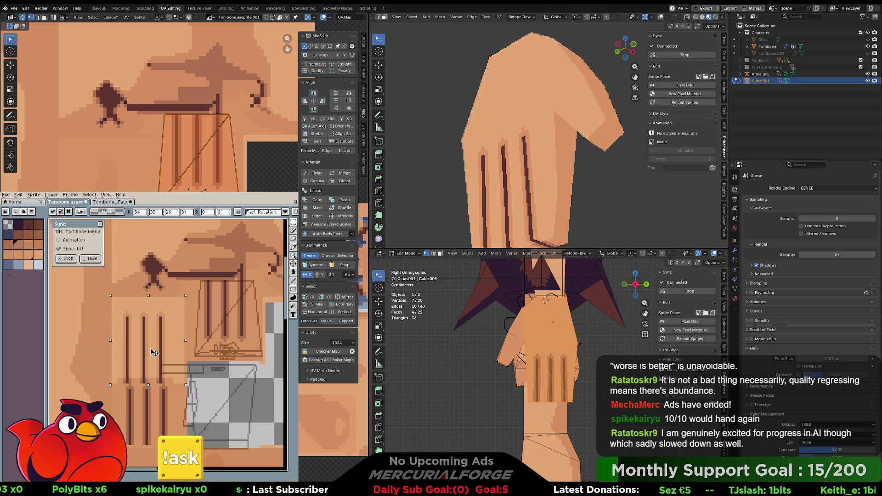
scroll(549, 135, "down", 6)
mouse_move(549, 135)
middle_mouse_down()
mouse_move(616, 187)
mouse_move(568, 180)
middle_mouse_up()
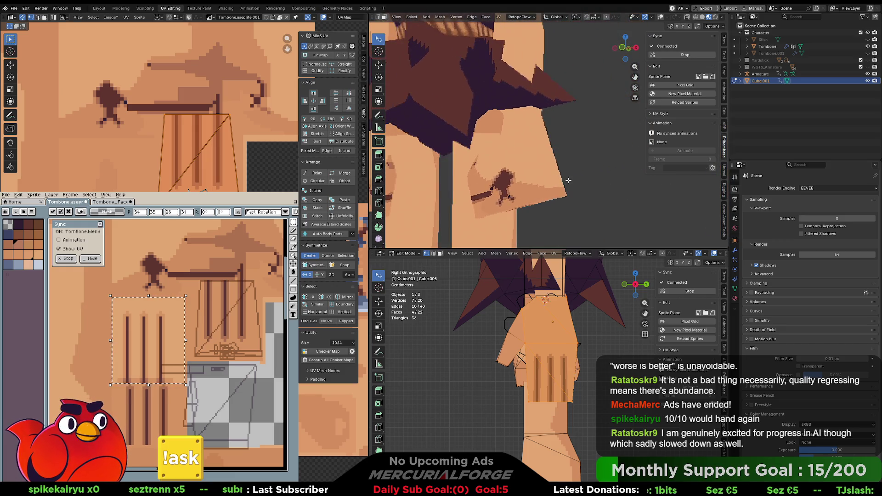
key("ctrl+d")
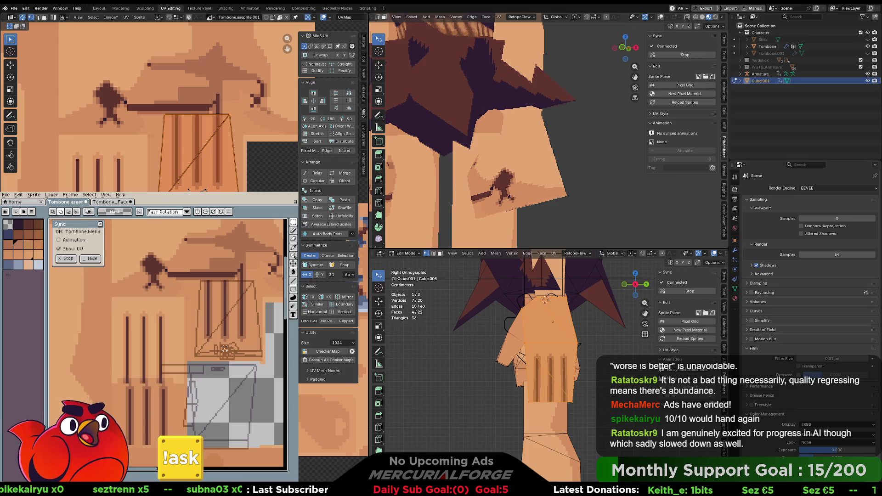
mouse_move(535, 185)
middle_mouse_down()
mouse_move(543, 183)
mouse_move(535, 183)
middle_mouse_up()
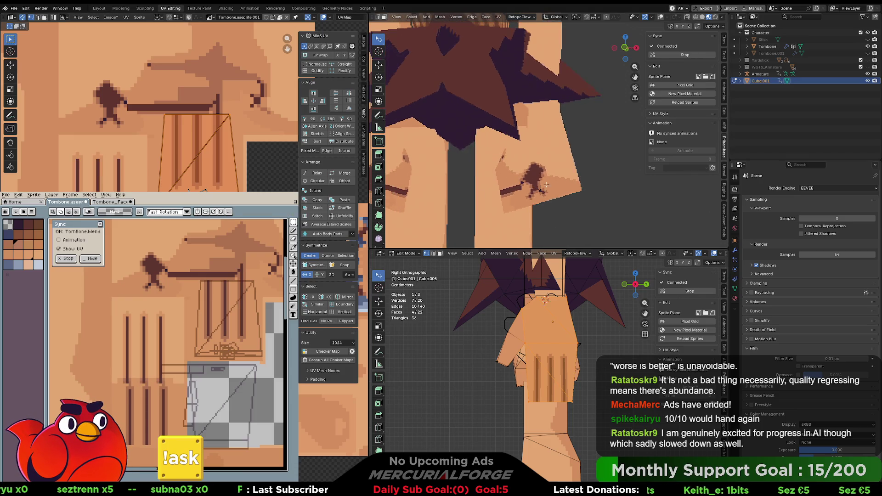
- Unhide Tombone.001, select it and put it in Edit Mode
key("Tab")
left_click(551, 170)
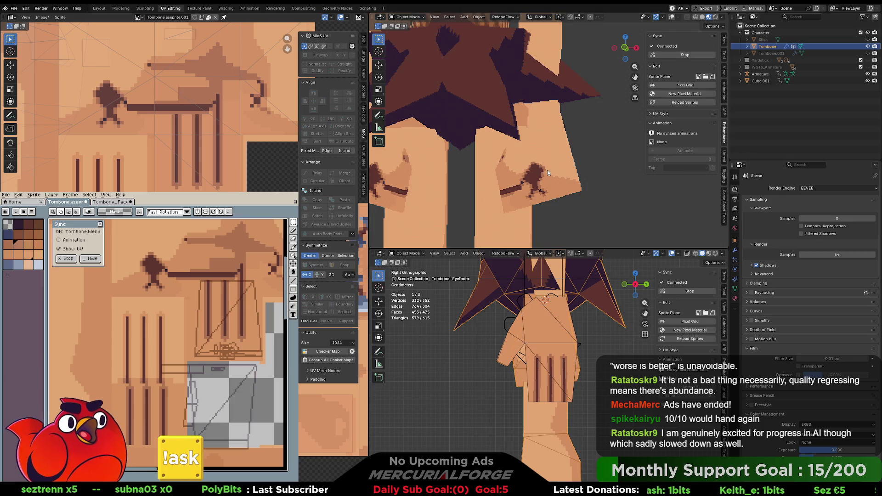
key("Tab")
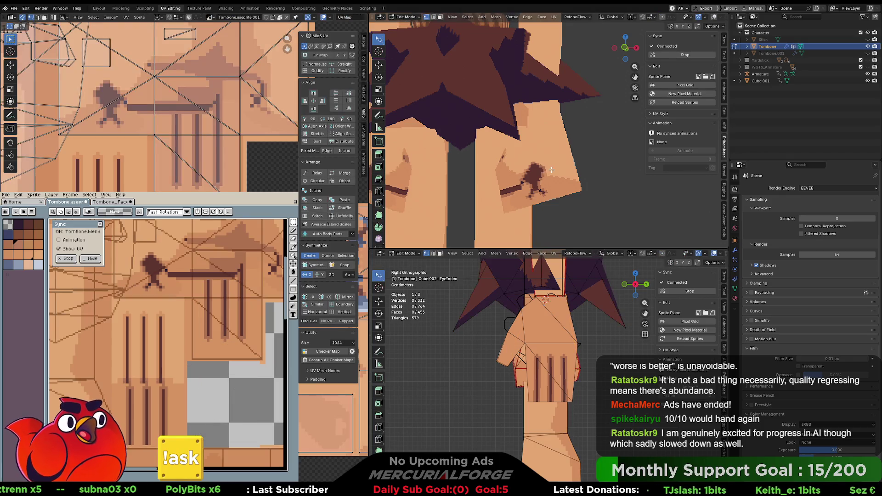
mouse_move(550, 165)
middle_mouse_down()
mouse_move(579, 157)
mouse_move(566, 173)
mouse_move(564, 166)
middle_mouse_up()
left_click(867, 53)
key("ctrl+Tab")
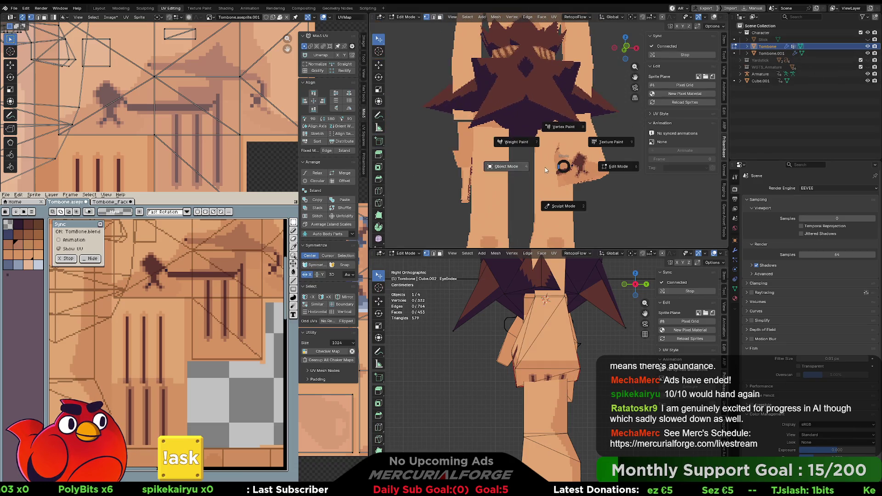
left_click(545, 168)
left_click(579, 155)
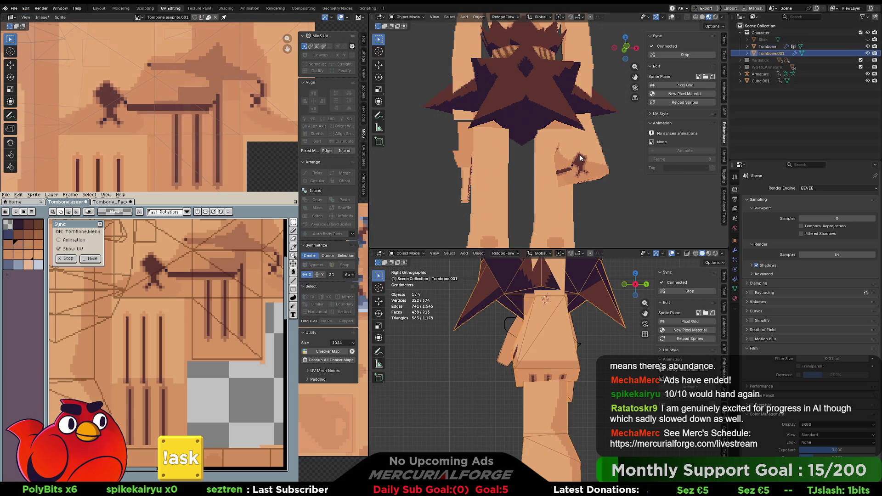
key("ctrl+Tab")
left_click(617, 164)
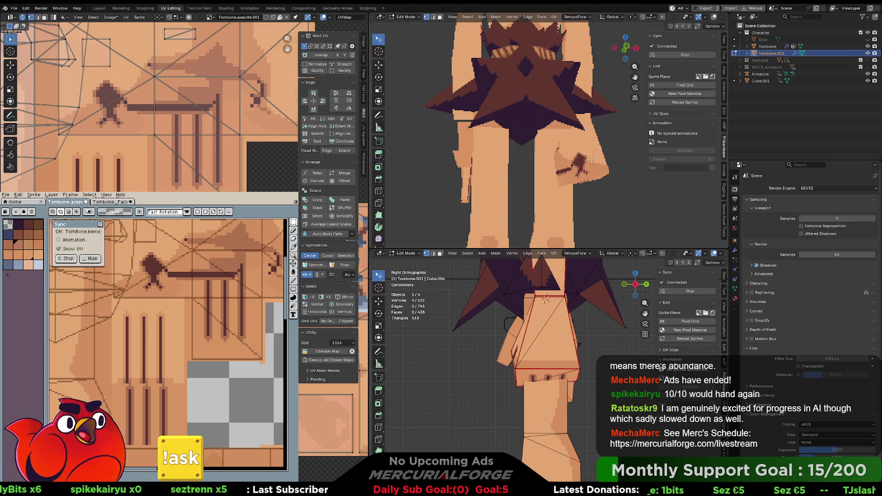
- Select the linked hip piece and move it 0.15272 m along Y, away from the body
scroll(591, 160, "up", 3)
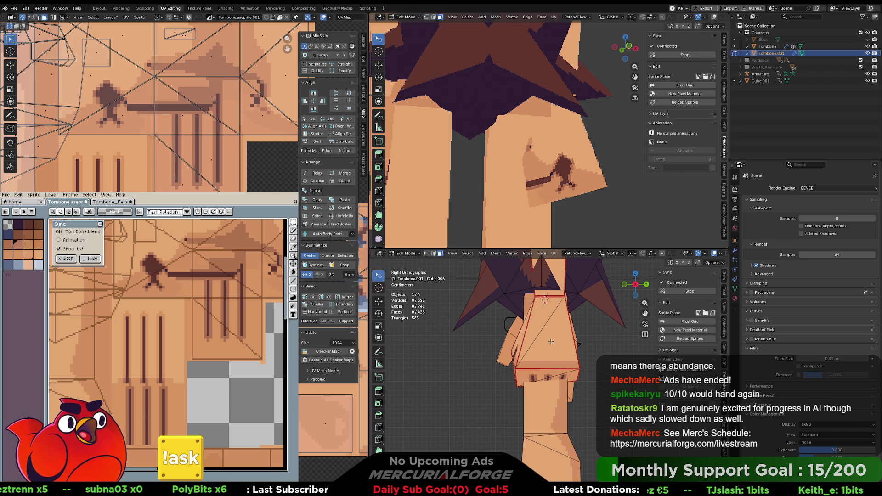
key("l")
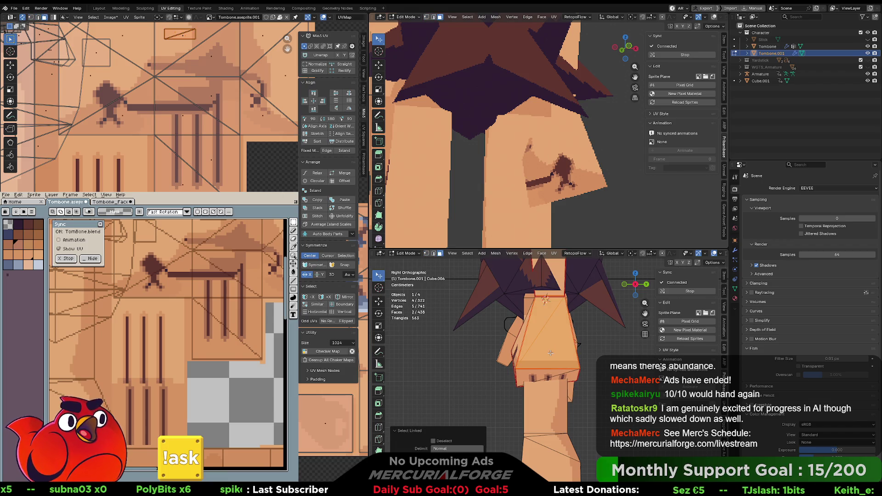
key("2")
key("1")
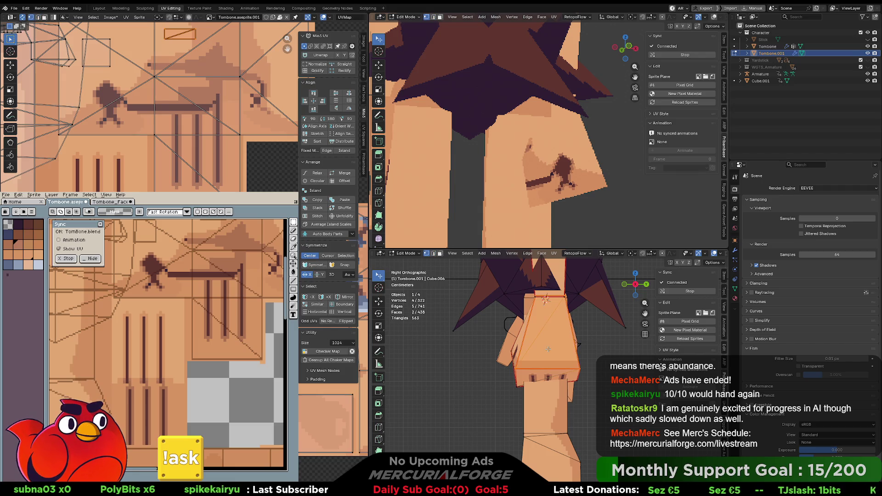
key("l")
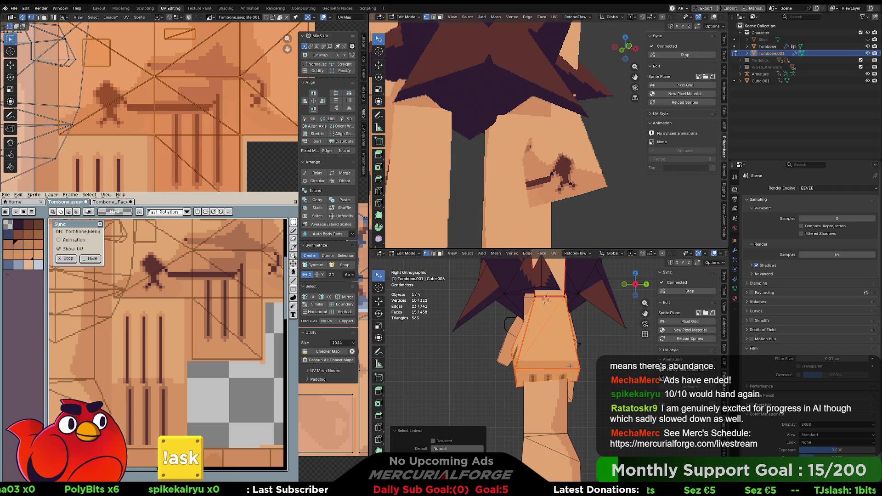
key("g")
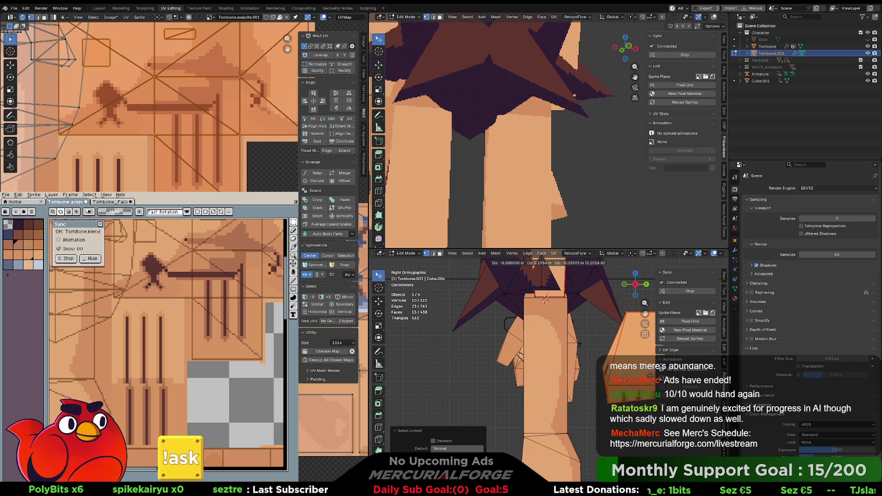
left_click(579, 281)
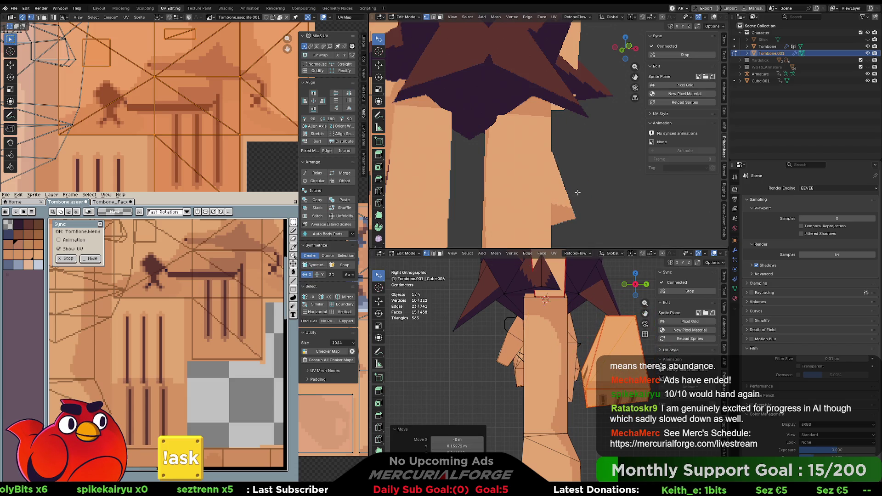
scroll(577, 193, "down", 5)
key("g")
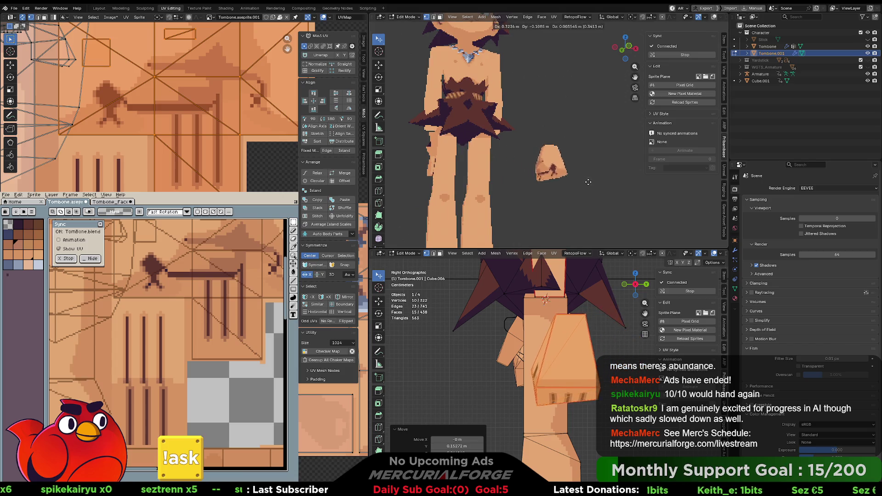
left_click(588, 182)
scroll(546, 177, "up", 5)
mouse_move(546, 176)
middle_mouse_down()
mouse_move(596, 133)
mouse_move(560, 113)
mouse_move(538, 138)
middle_mouse_up()
scroll(538, 138, "down", 3)
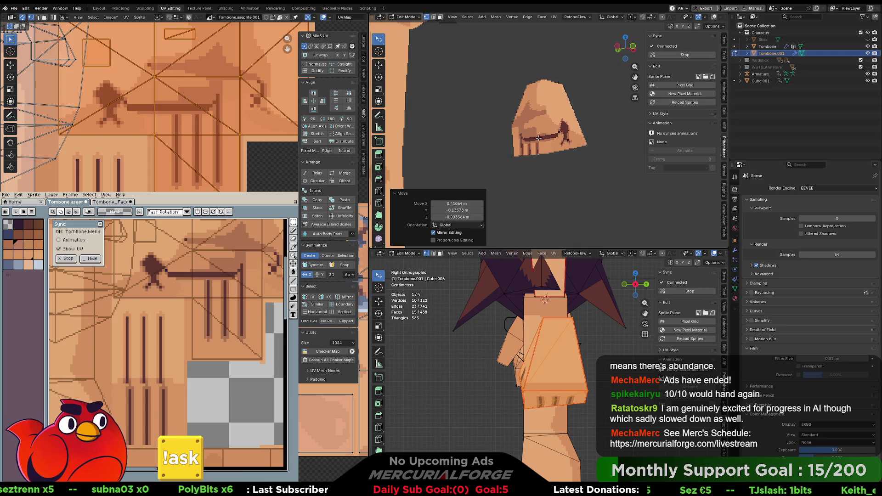
scroll(539, 137, "down", 2)
scroll(519, 135, "up", 3)
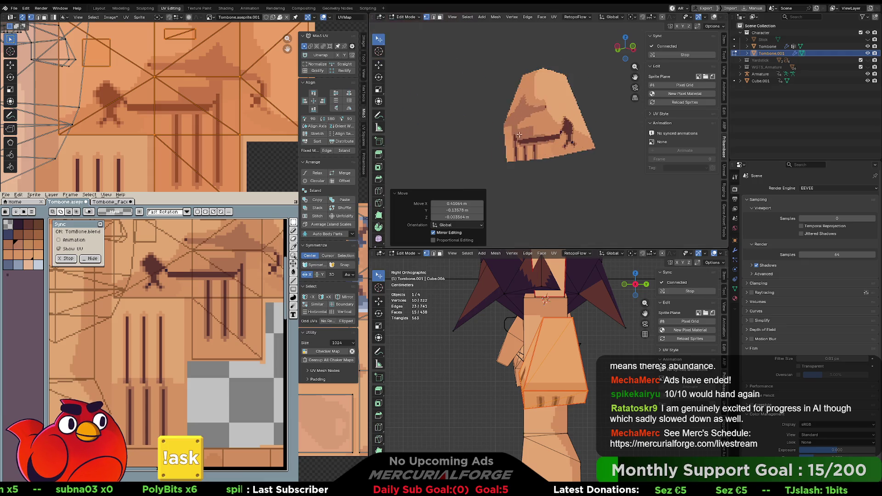
scroll(519, 135, "up", 4)
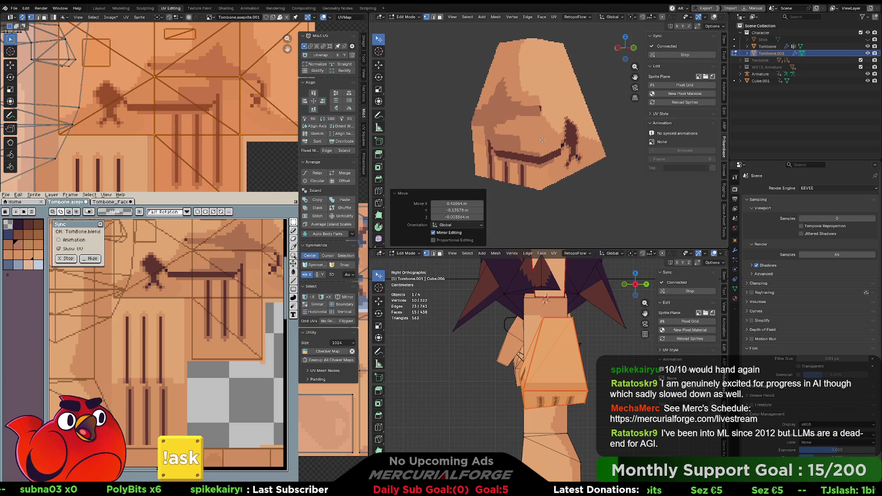
scroll(542, 140, "up", 2)
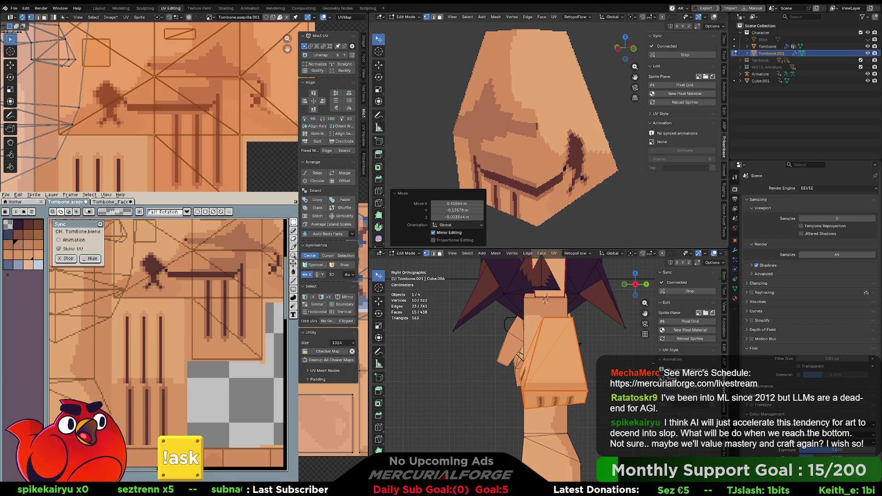
scroll(328, 262, "down", 6)
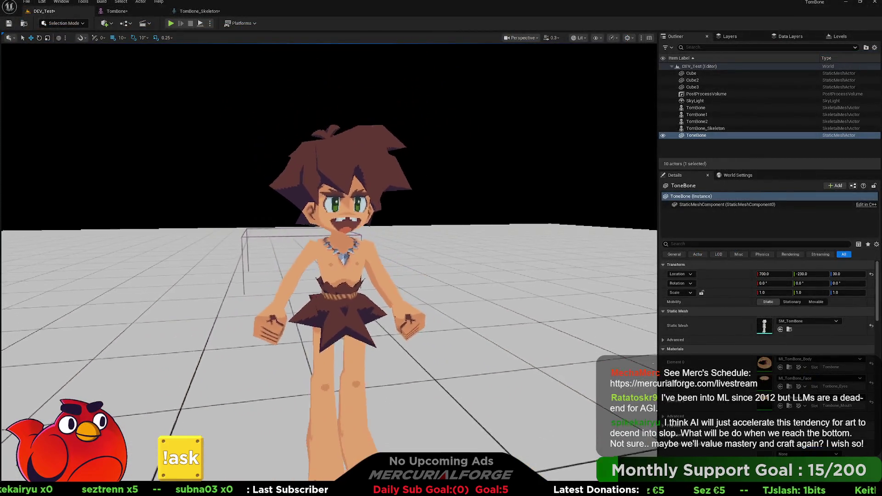
scroll(328, 262, "up", 2)
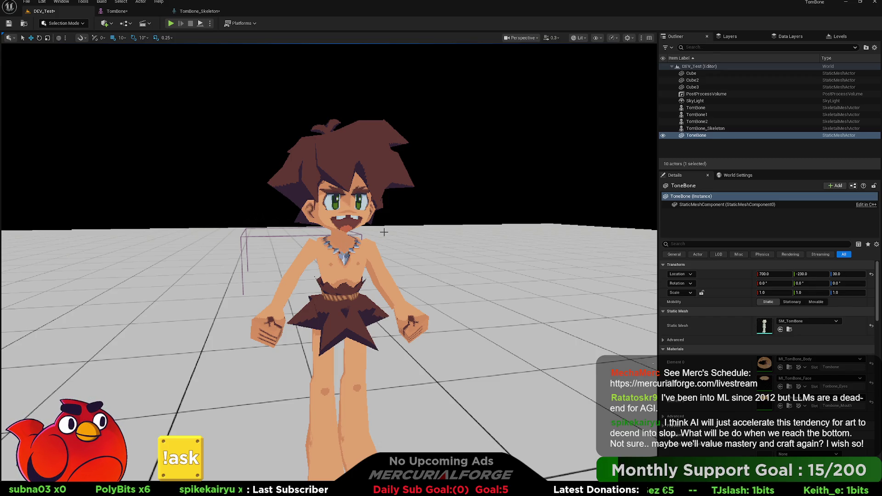
scroll(391, 251, "down", 3)
scroll(379, 281, "up", 3)
right_click_drag(381, 281, 381, 266)
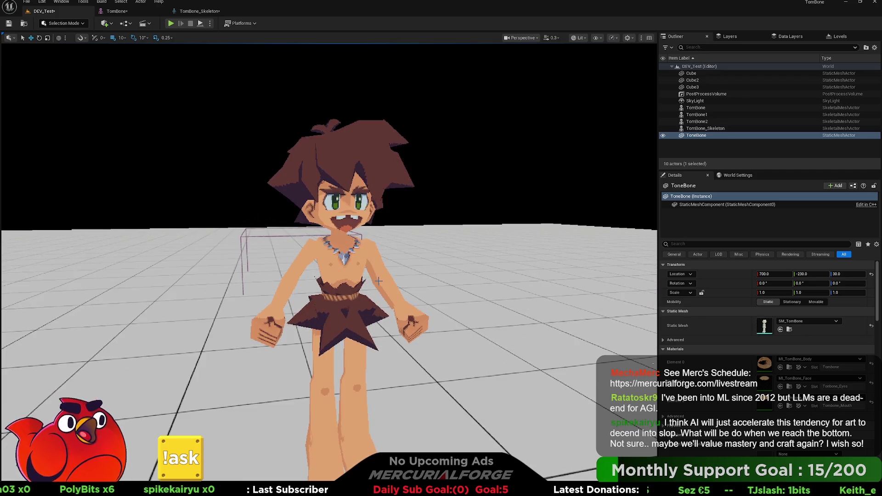
scroll(384, 279, "down", 5)
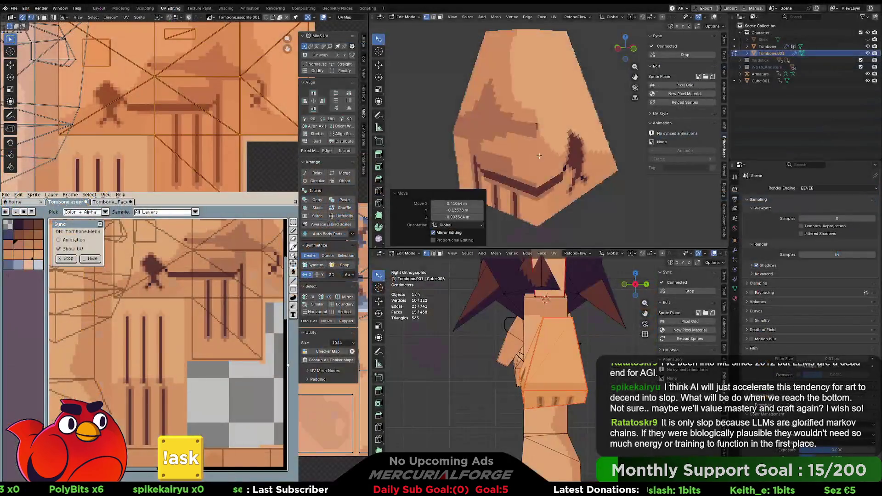
- Inspect the detached hip piece's painting from several angles, then exit to Object Mode
mouse_move(532, 153)
middle_mouse_down()
mouse_move(543, 134)
mouse_move(534, 140)
middle_mouse_up()
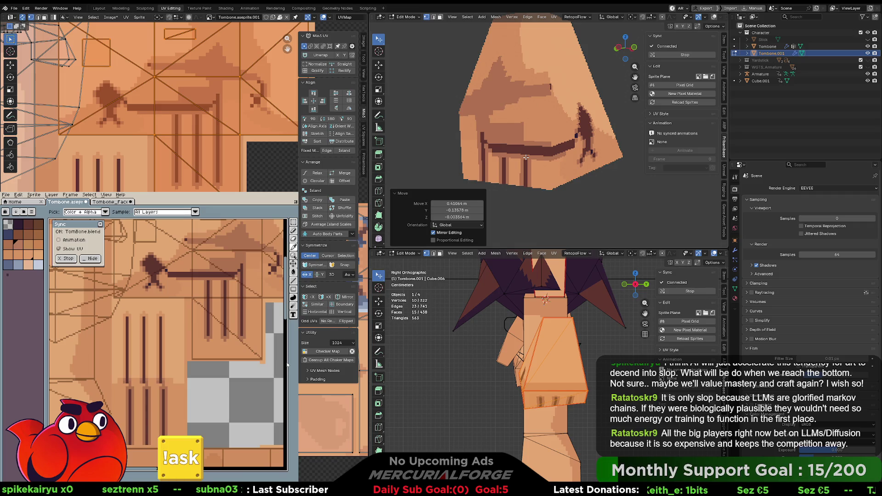
mouse_move(545, 171)
middle_mouse_down()
mouse_move(513, 174)
mouse_move(575, 163)
middle_mouse_up()
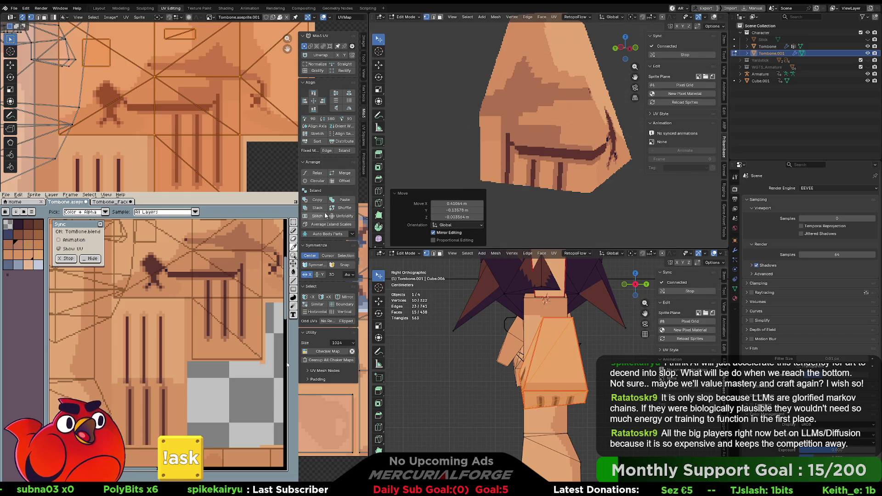
scroll(574, 150, "down", 3)
middle_click_drag(569, 152, 574, 150)
scroll(574, 150, "down", 5)
scroll(533, 141, "up", 3)
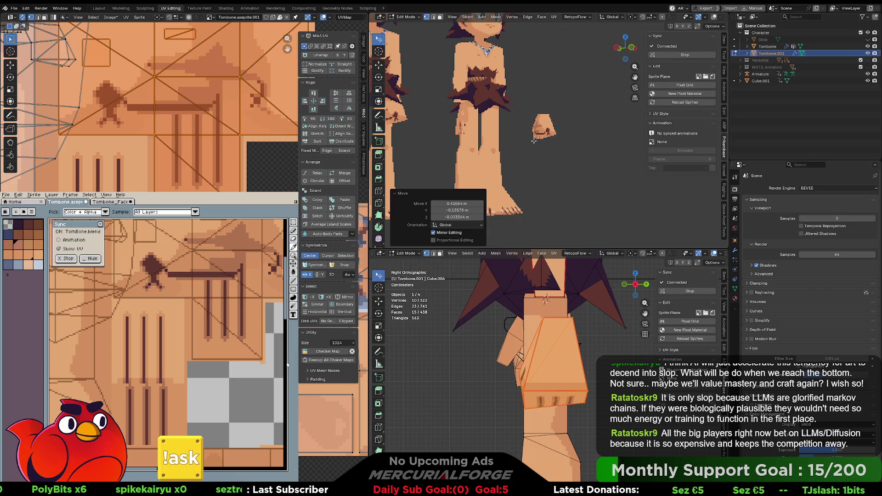
scroll(533, 141, "up", 5)
key("Tab")
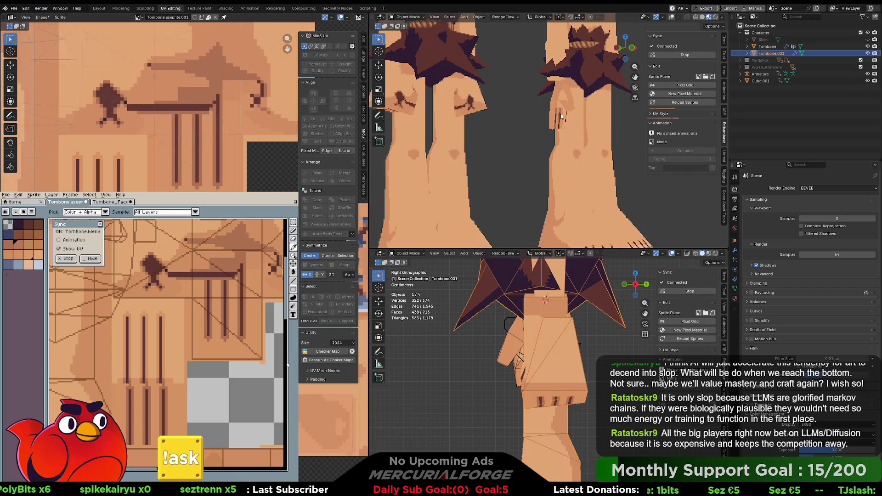
- Select the hand object, frame it and orbit to a front view
left_click(561, 117)
scroll(556, 123, "up", 4)
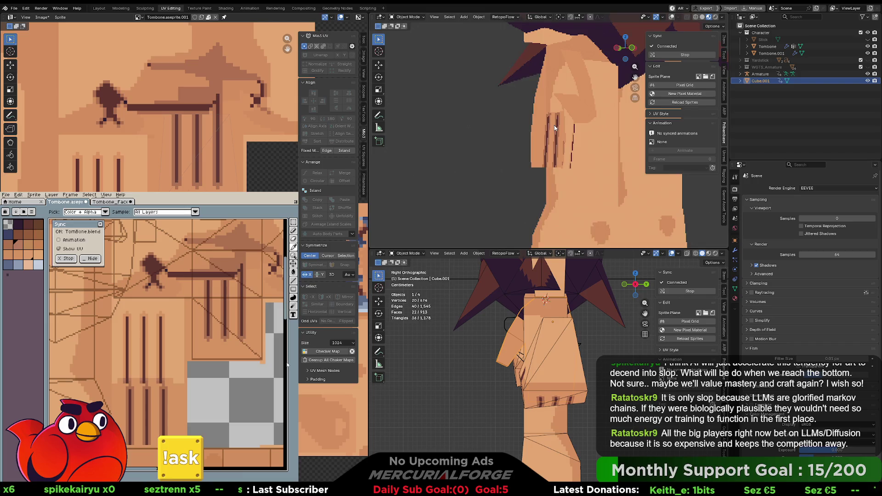
key("KP_Decimal")
mouse_move(554, 125)
middle_mouse_down()
mouse_move(439, 137)
mouse_move(538, 133)
middle_mouse_up()
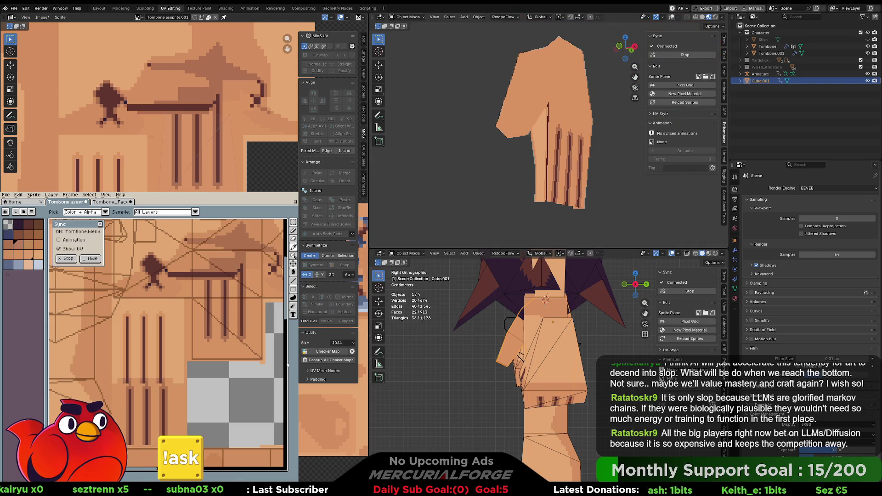
scroll(230, 170, "up", 2)
middle_click_drag(230, 171, 230, 155)
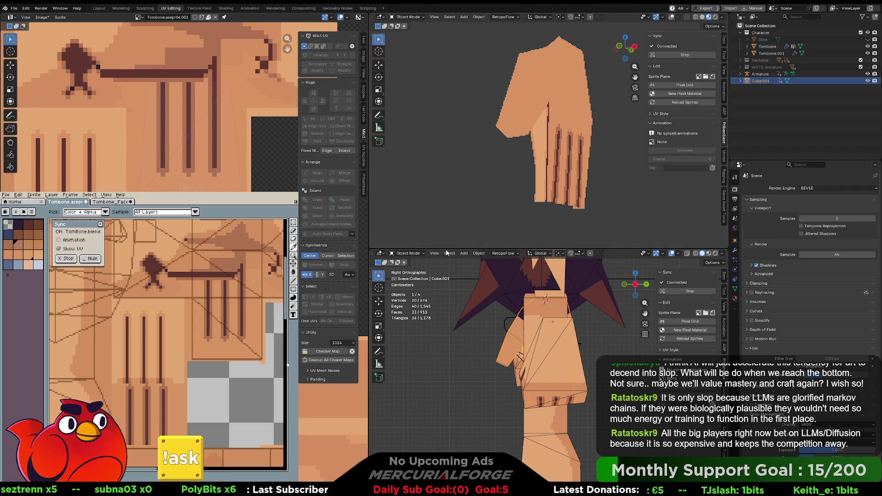
- Shift the hand's whole UV island in Edit Mode, then nudge it slightly left
key("Tab")
mouse_move(231, 156)
middle_mouse_down()
mouse_move(263, 158)
mouse_move(269, 179)
middle_mouse_up()
key("ctrl+l")
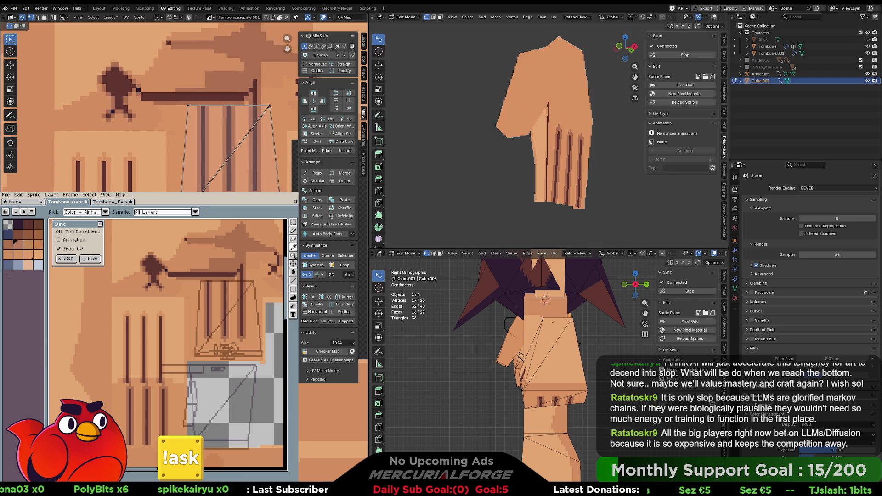
key("g")
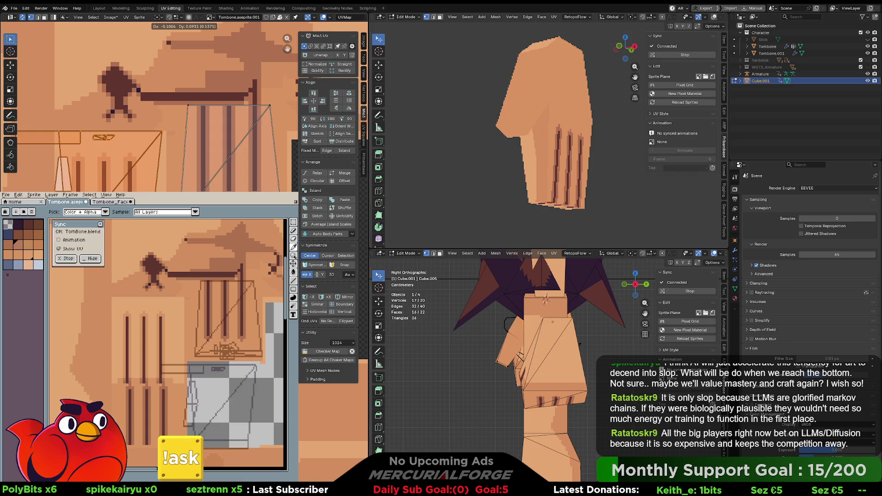
key("Return")
mouse_move(553, 156)
middle_mouse_down()
mouse_move(568, 172)
mouse_move(515, 147)
mouse_move(544, 175)
mouse_move(508, 166)
mouse_move(503, 183)
middle_mouse_up()
key("g")
key("Return")
- Zoom the UV view onto the hand's island and orbit to face the striped fingers
scroll(544, 174, "up", 3)
mouse_move(94, 163)
middle_mouse_down()
mouse_move(206, 173)
mouse_move(47, 224)
middle_mouse_up()
middle_click_drag(91, 152, 246, 103)
scroll(246, 103, "up", 2)
mouse_move(613, 133)
middle_mouse_down()
mouse_move(456, 151)
mouse_move(467, 158)
middle_mouse_up()
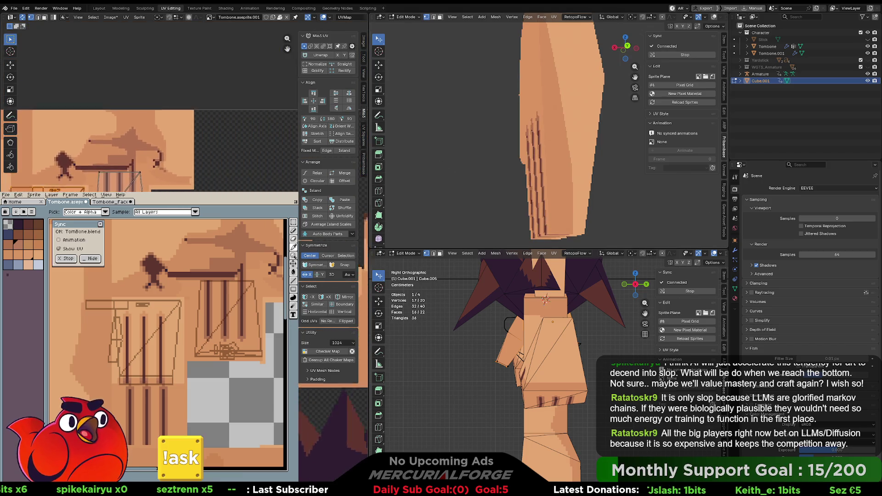
scroll(263, 174, "up", 5)
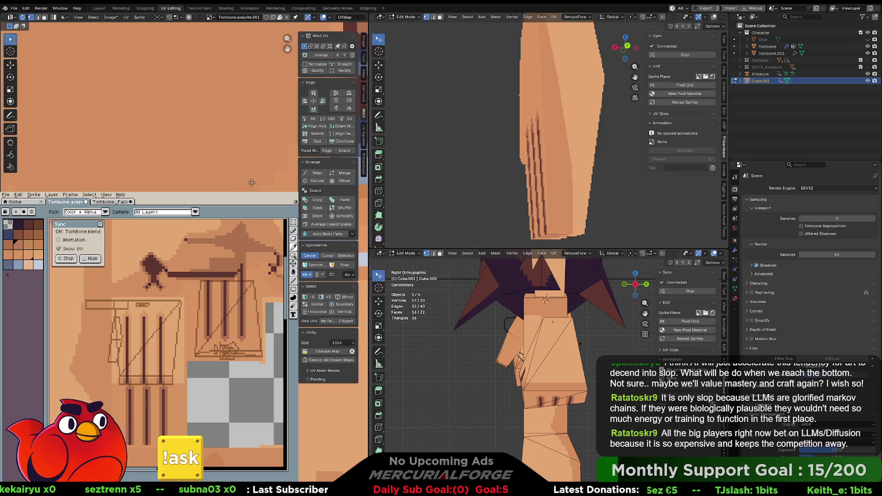
scroll(149, 106, "down", 5)
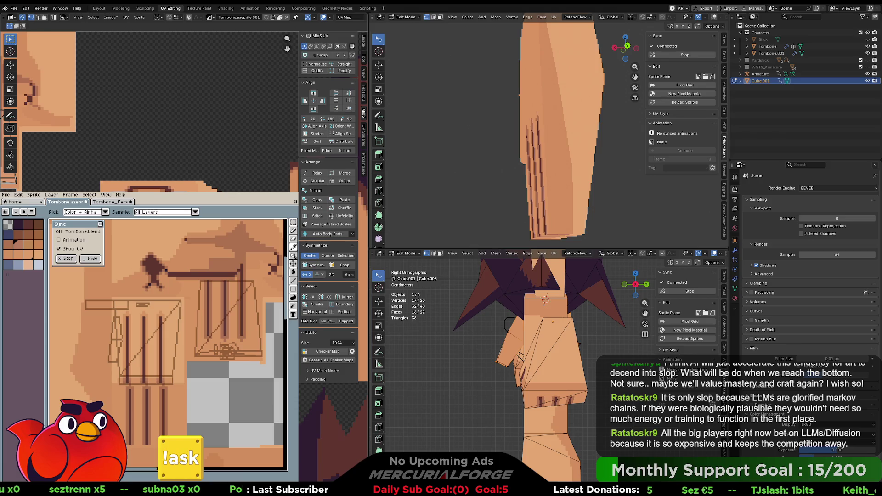
scroll(149, 105, "up", 3)
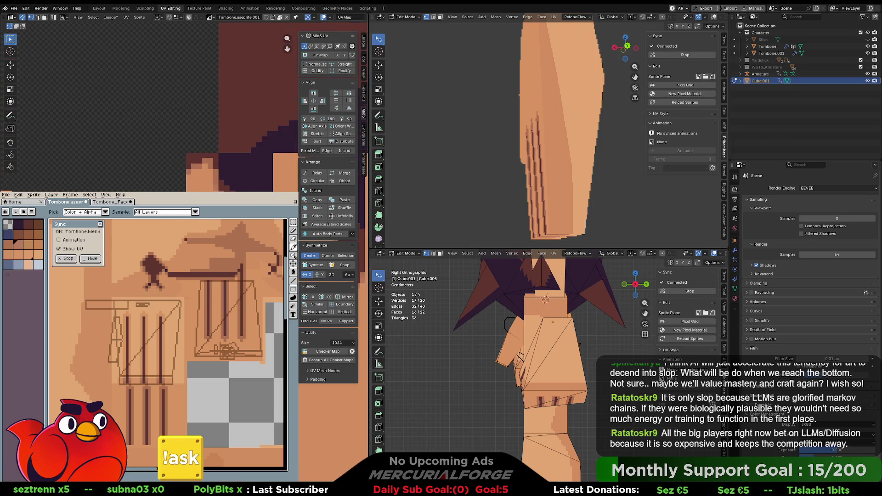
scroll(149, 105, "down", 3)
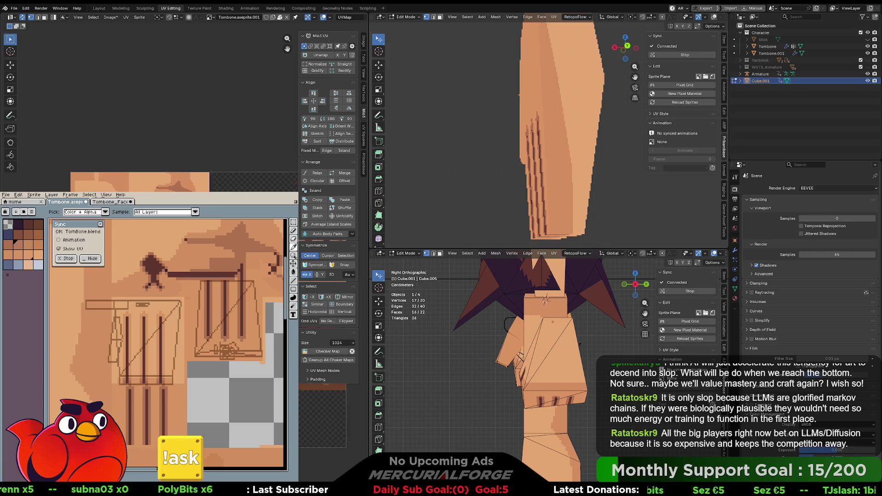
mouse_move(152, 175)
middle_mouse_down()
mouse_move(152, 46)
mouse_move(152, 63)
middle_mouse_up()
scroll(87, 160, "up", 4)
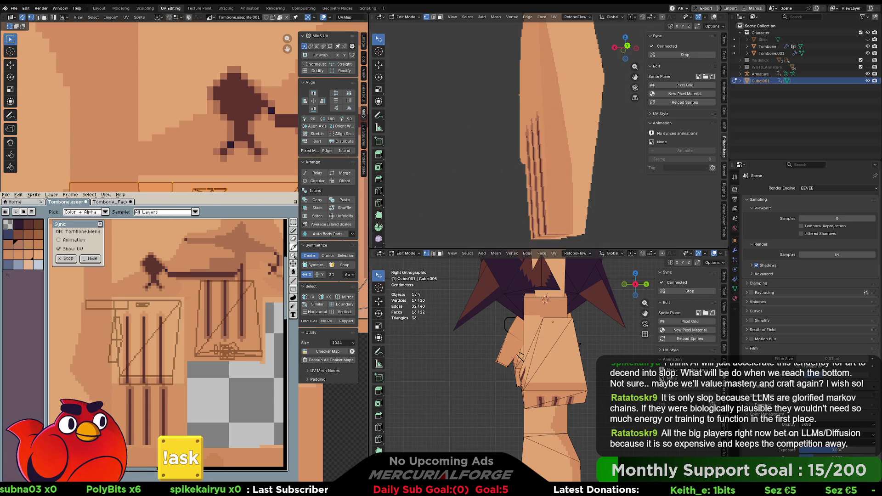
middle_click_drag(517, 166, 618, 163)
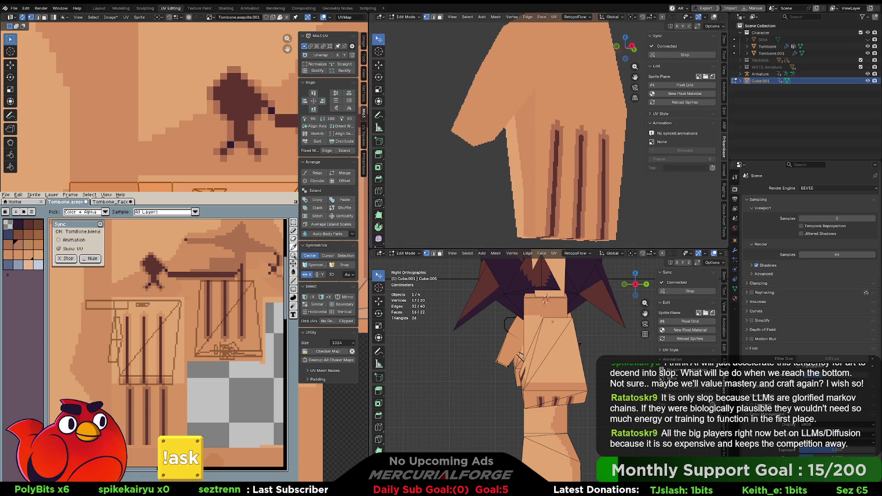
- Sample a colour from the stripe area of the texture with the eyedropper
key("m")
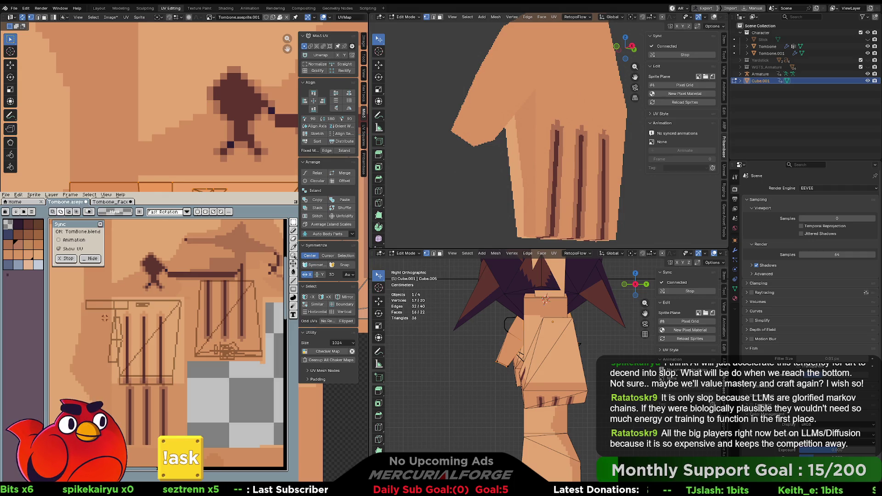
scroll(105, 318, "left", 2)
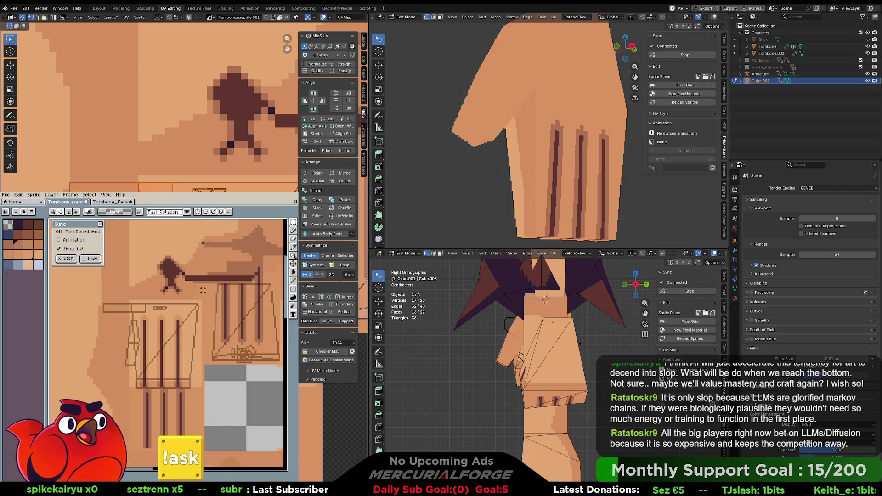
scroll(203, 291, "up", 4)
key("i")
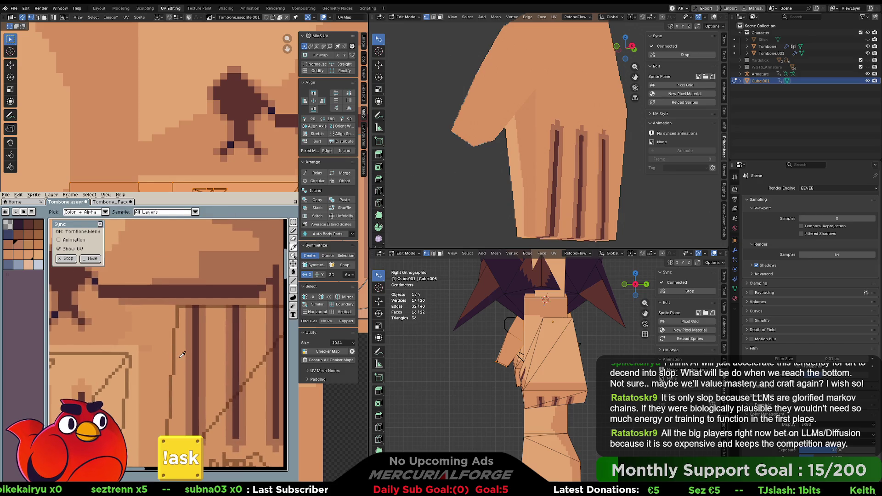
key("m")
key("b")
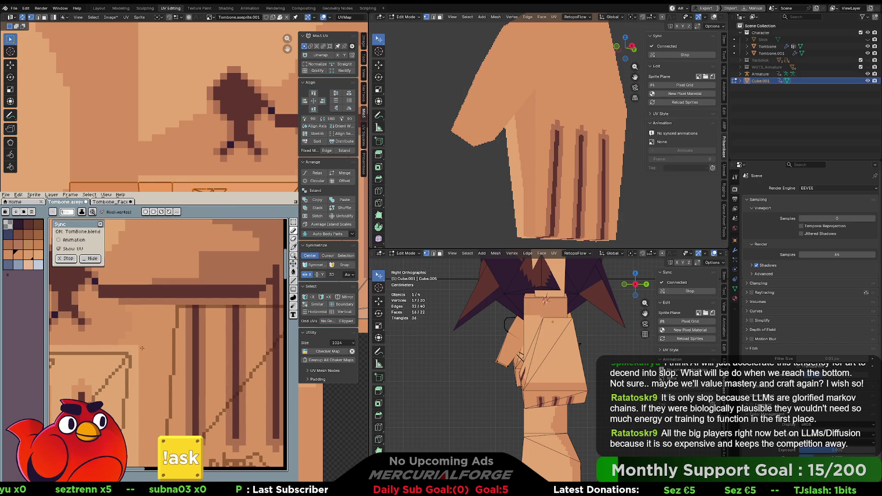
scroll(142, 348, "down", 2)
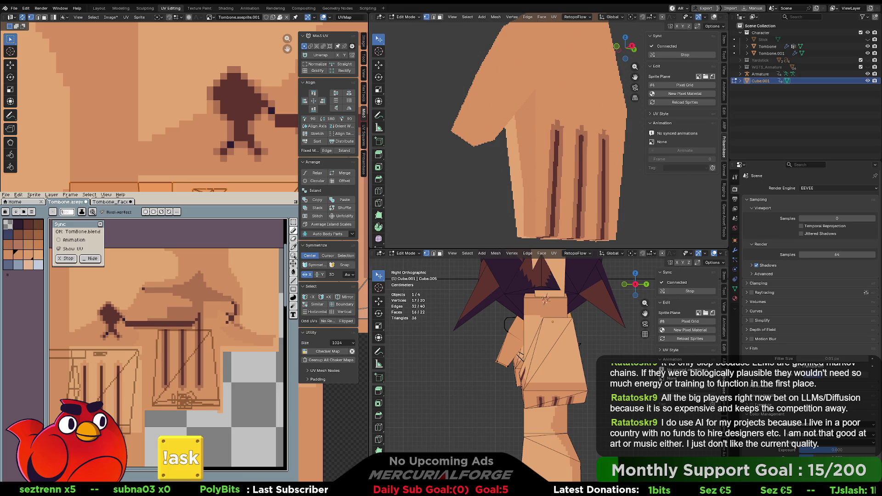
key("i")
left_click(141, 334)
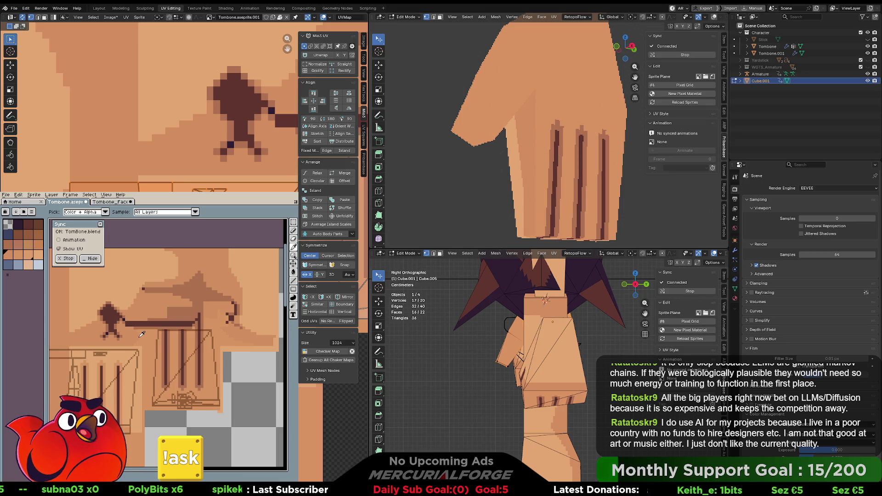
key("b")
- Resample neighbouring shades from the texture, then pick the colour in the palette
key("i")
left_click(143, 333)
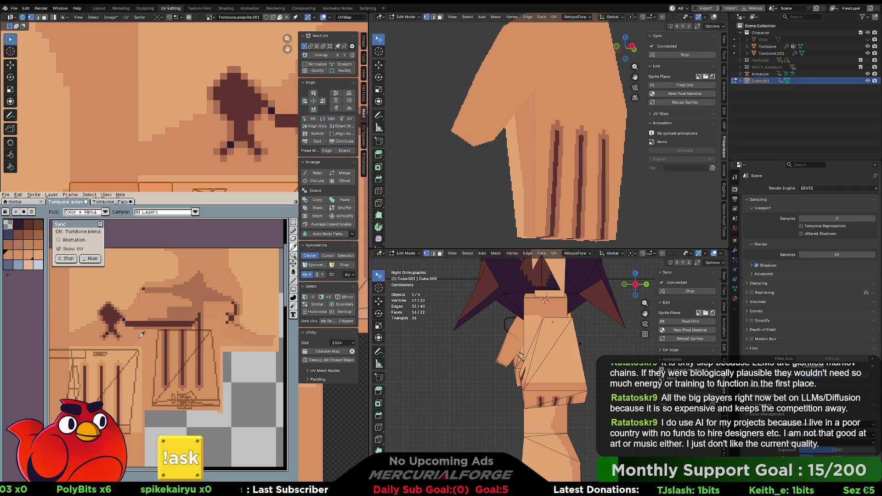
left_click(141, 335)
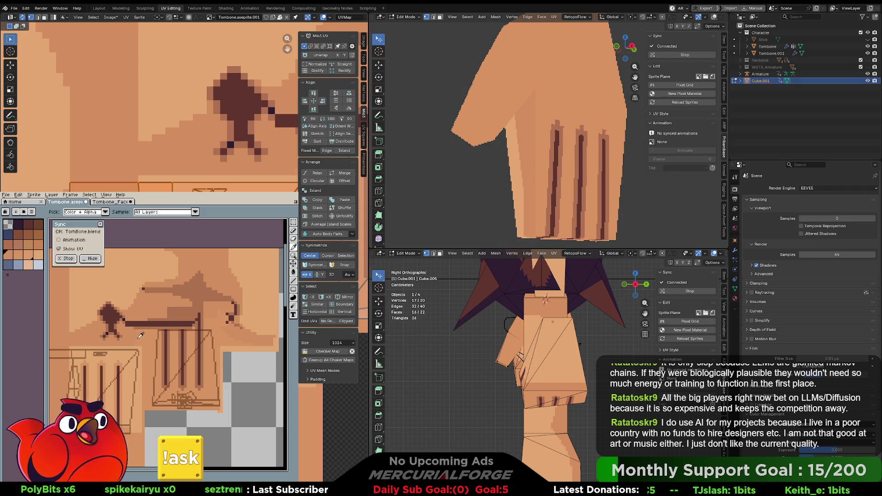
left_click(140, 336)
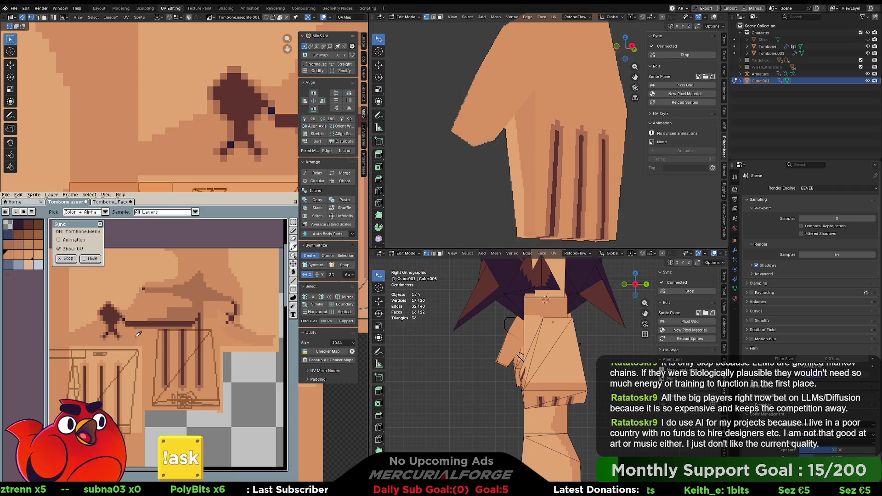
left_click(140, 335)
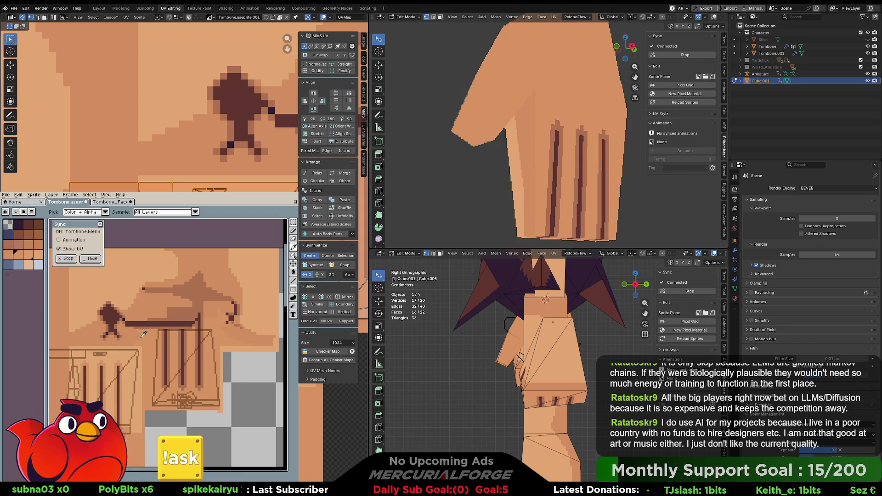
left_click(17, 255)
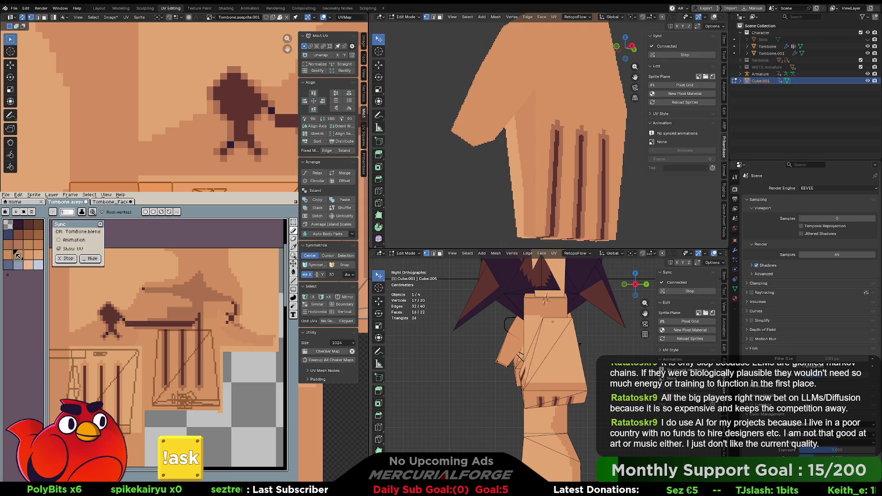
left_click(18, 255)
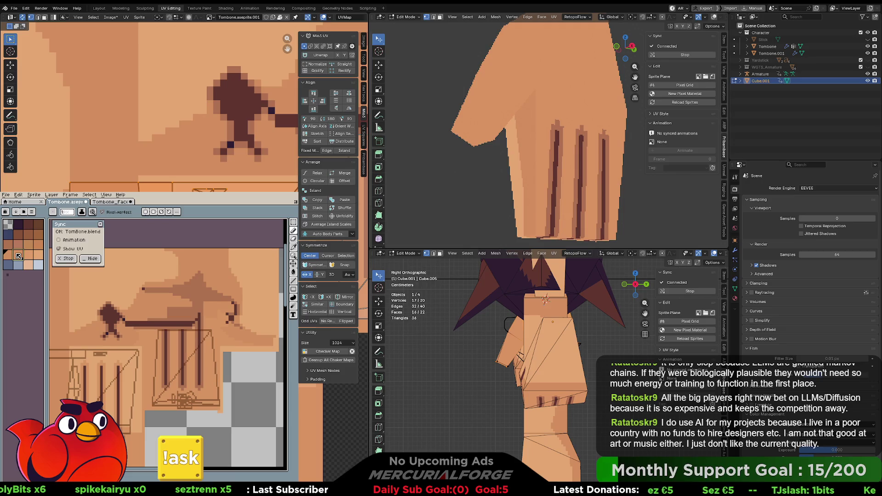
- Check the palette sorting options and Sprite properties, then return to the eyedropper
left_click(32, 212)
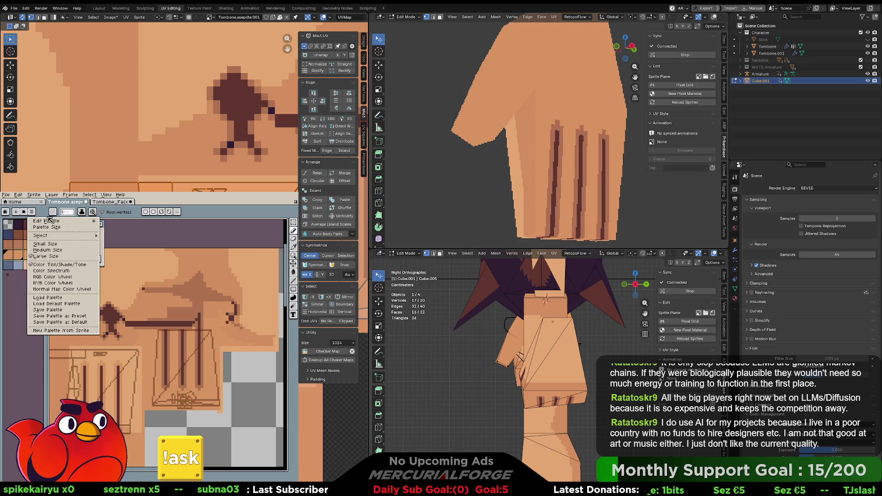
left_click(24, 213)
left_click(24, 212)
left_click(24, 213)
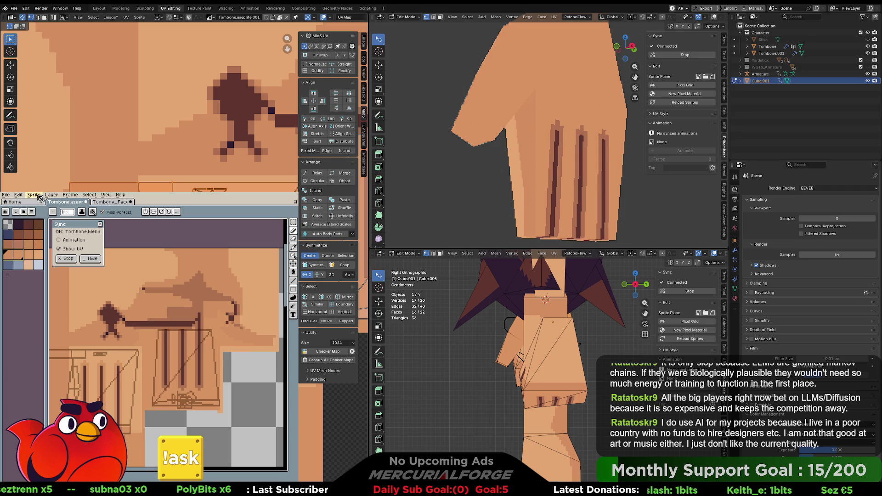
left_click(38, 196)
left_click(163, 197)
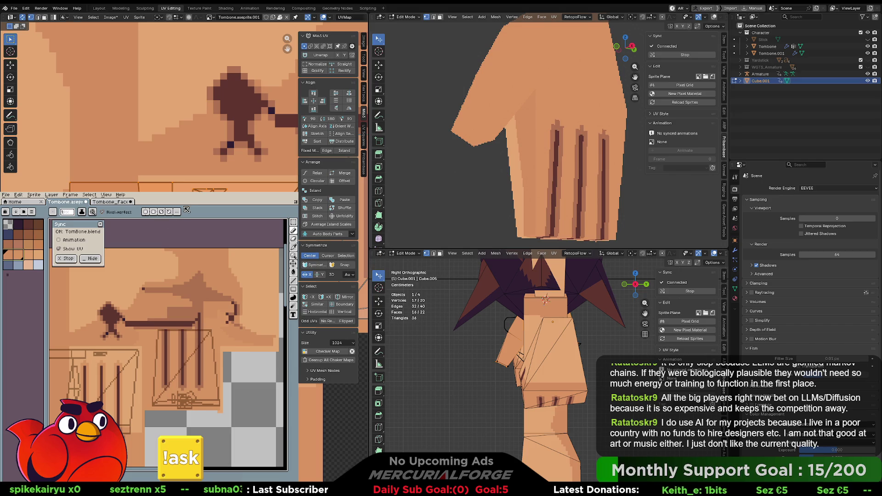
key("i")
middle_click_drag(115, 383, 136, 337)
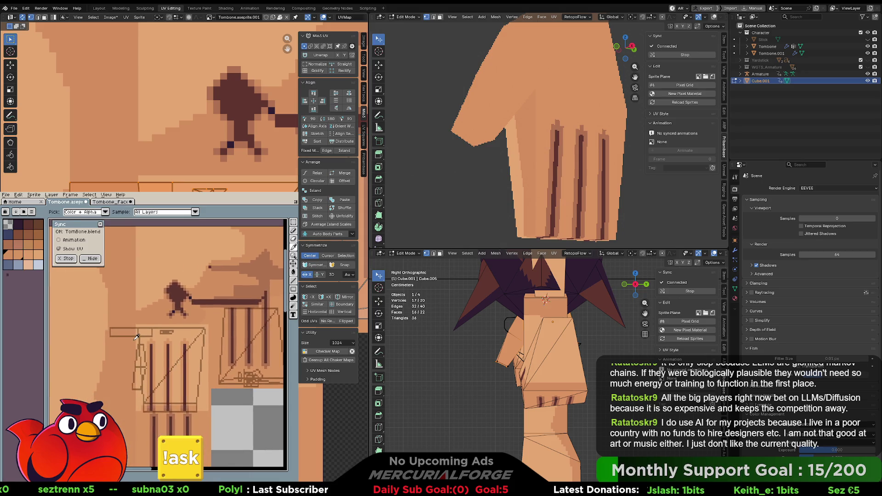
key("g")
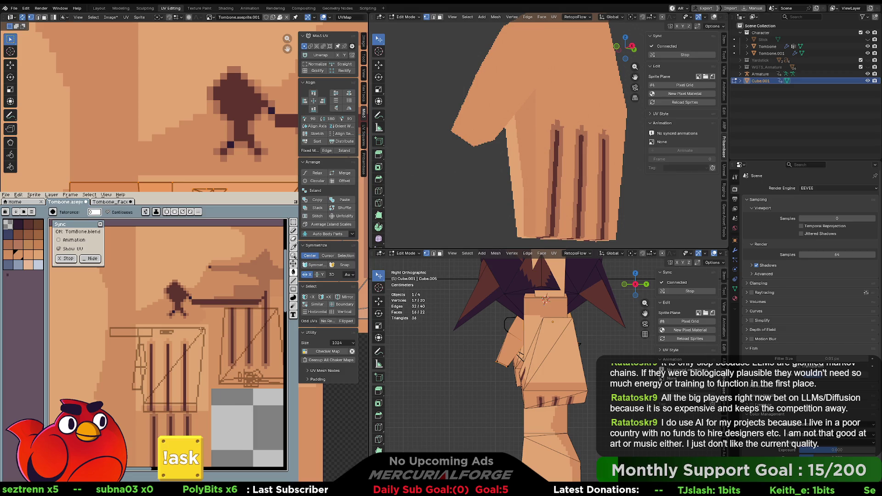
key("v")
scroll(200, 340, "down", 5)
key("g")
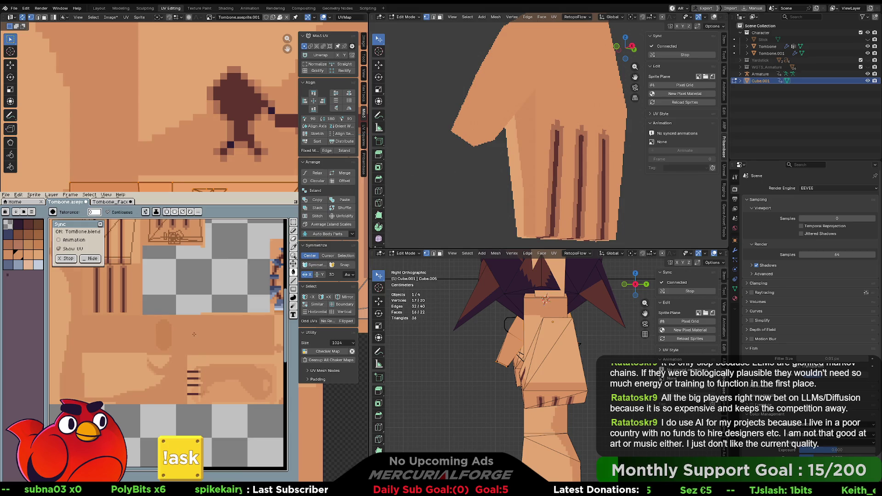
key("v")
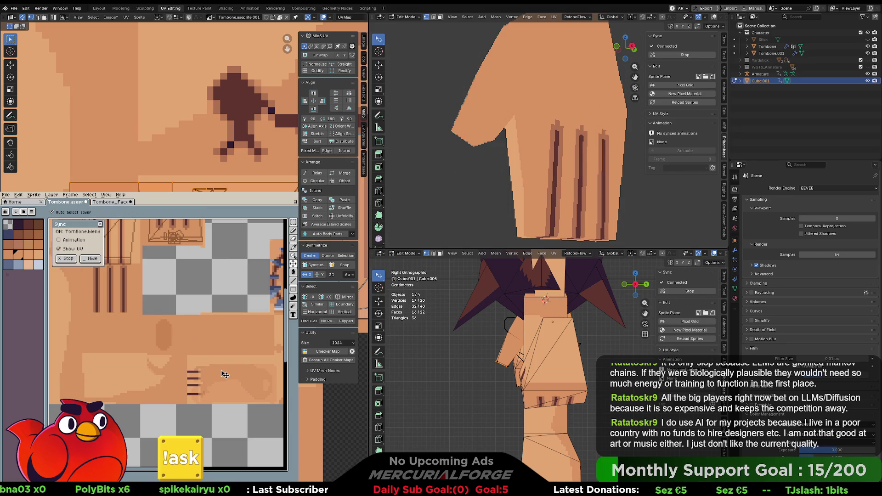
key("i")
key("g")
scroll(202, 363, "up", 5)
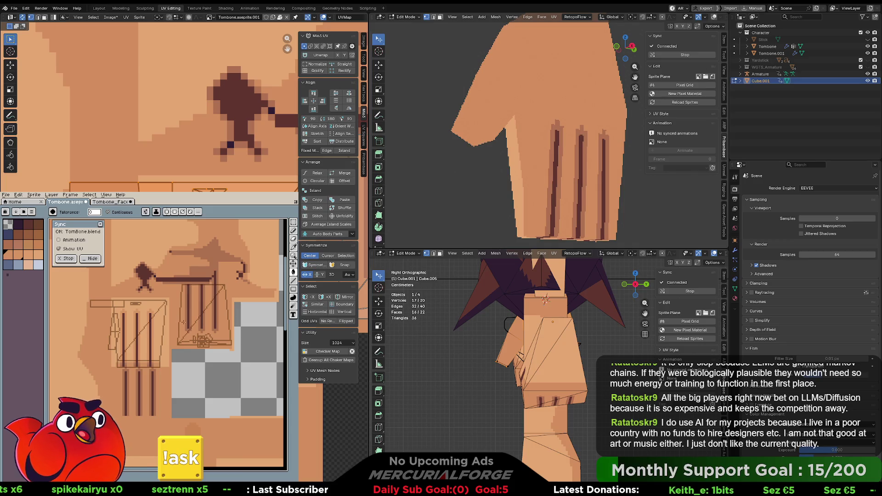
left_click_drag(202, 307, 128, 347)
scroll(129, 347, "up", 10)
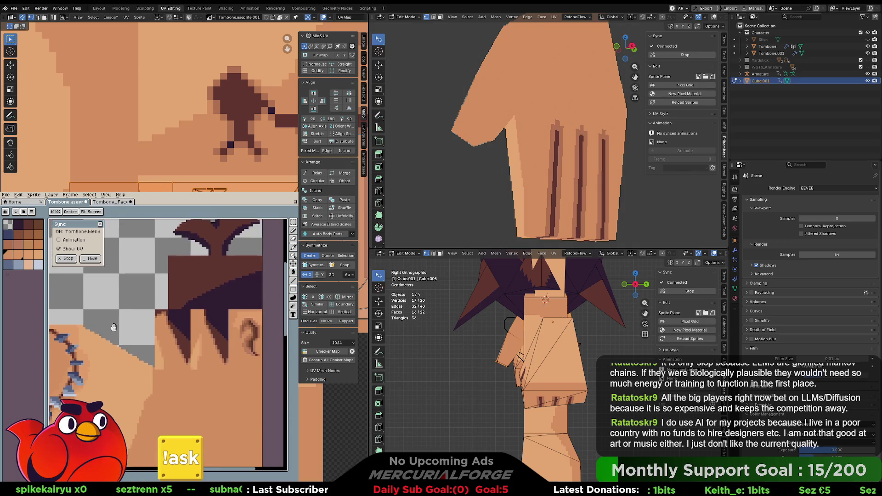
scroll(126, 352, "up", 10)
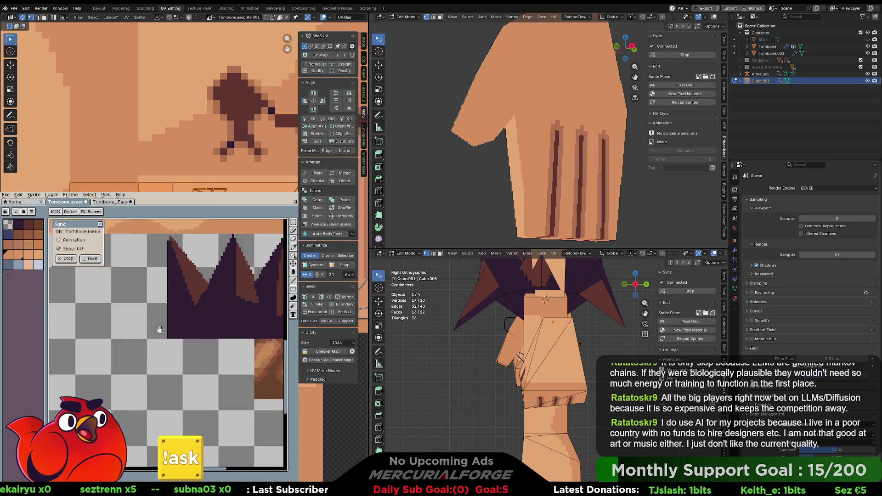
scroll(113, 331, "up", 10)
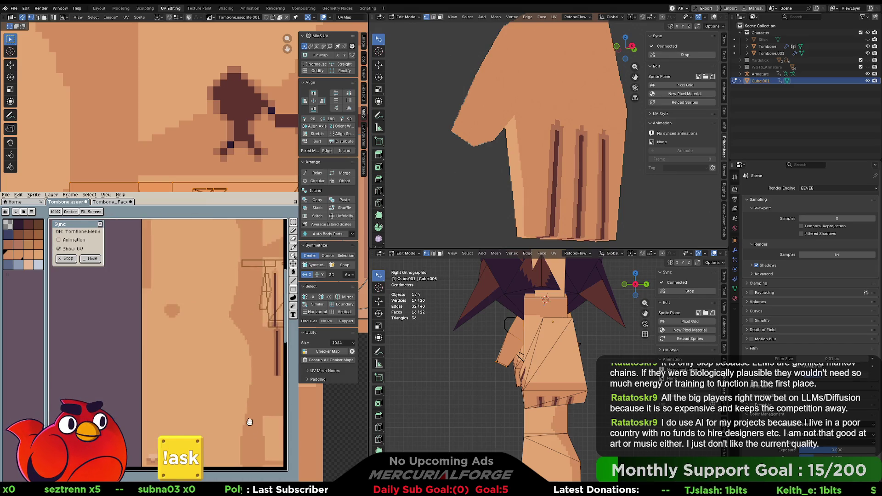
scroll(176, 427, "up", 2)
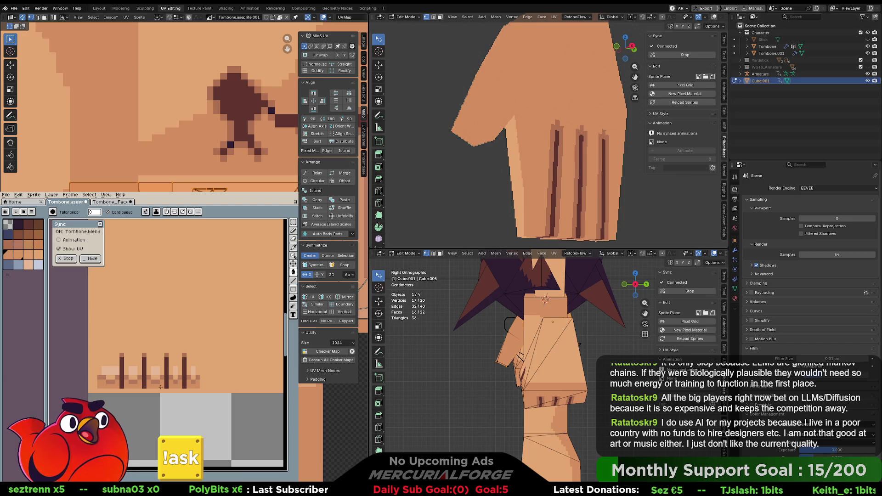
scroll(160, 385, "down", 4)
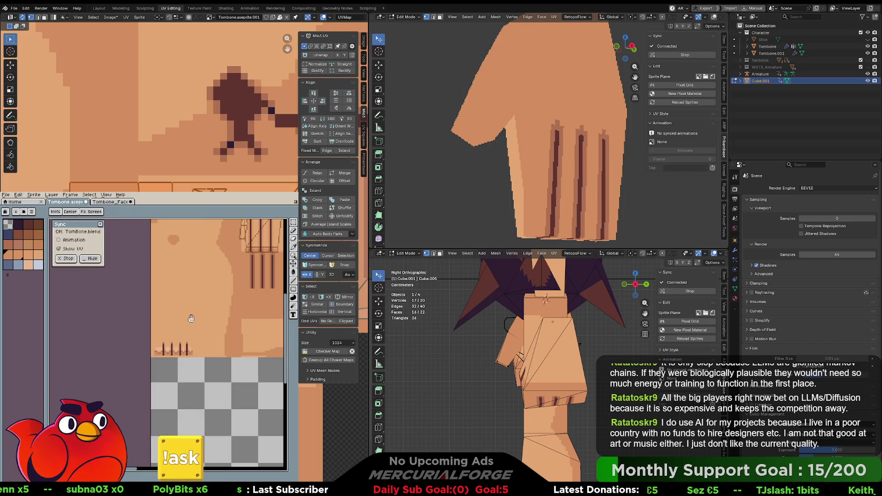
left_click_drag(193, 390, 129, 239)
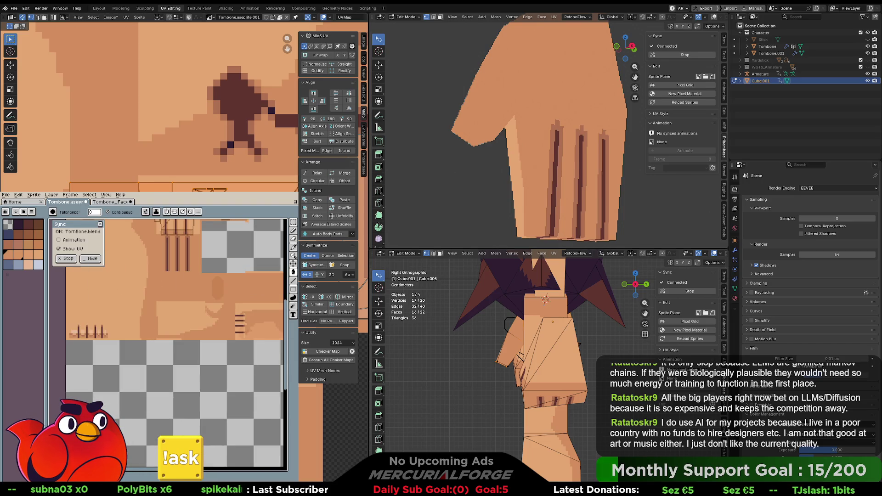
scroll(549, 133, "down", 6)
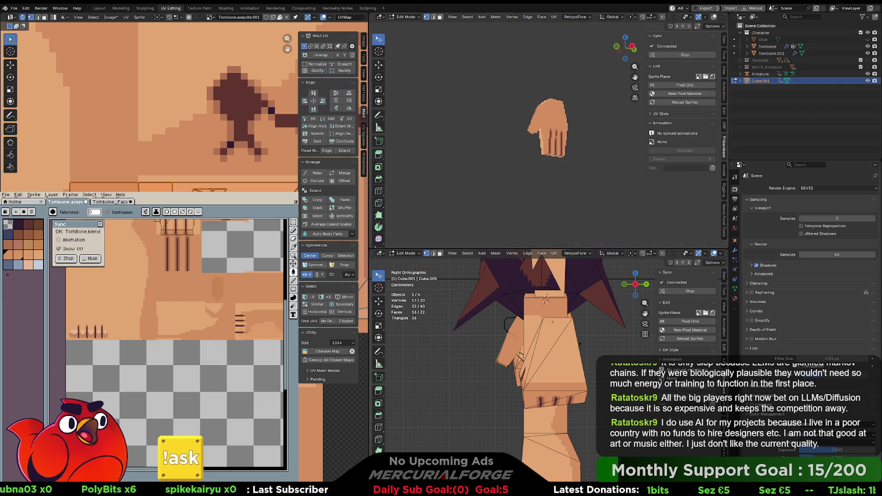
middle_click_drag(542, 167, 560, 166)
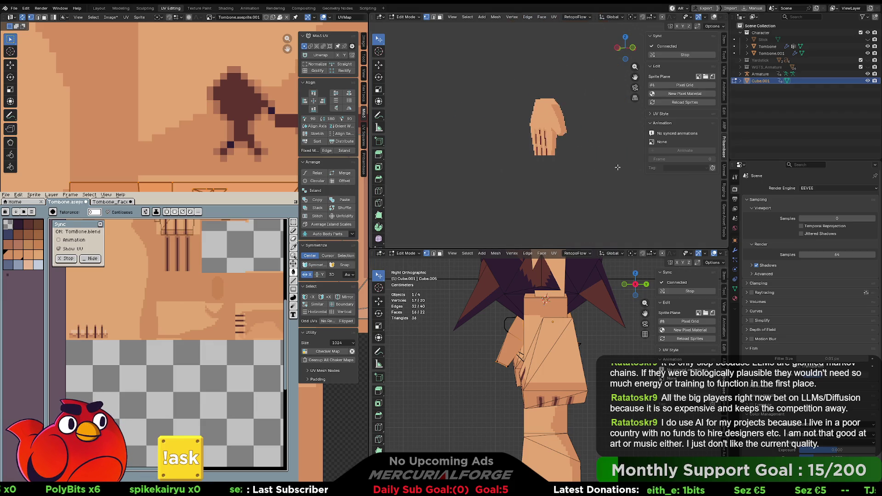
scroll(561, 166, "up", 5)
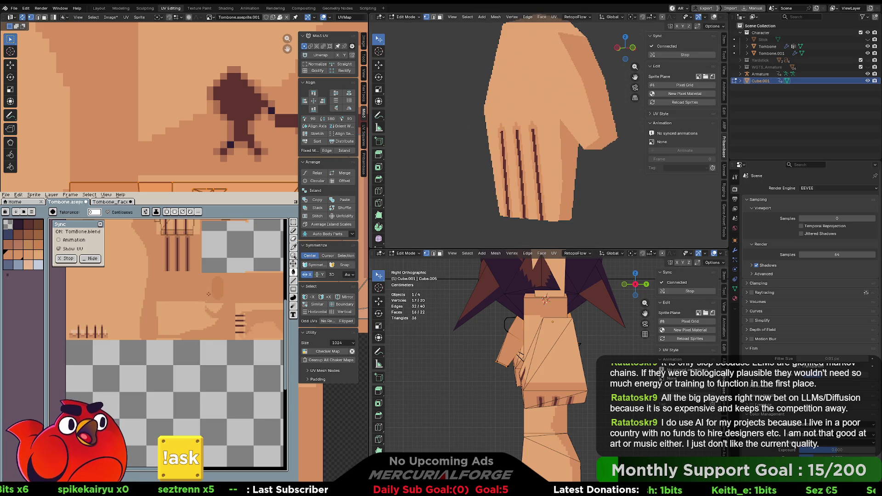
middle_click_drag(225, 267, 181, 364)
scroll(181, 364, "up", 2)
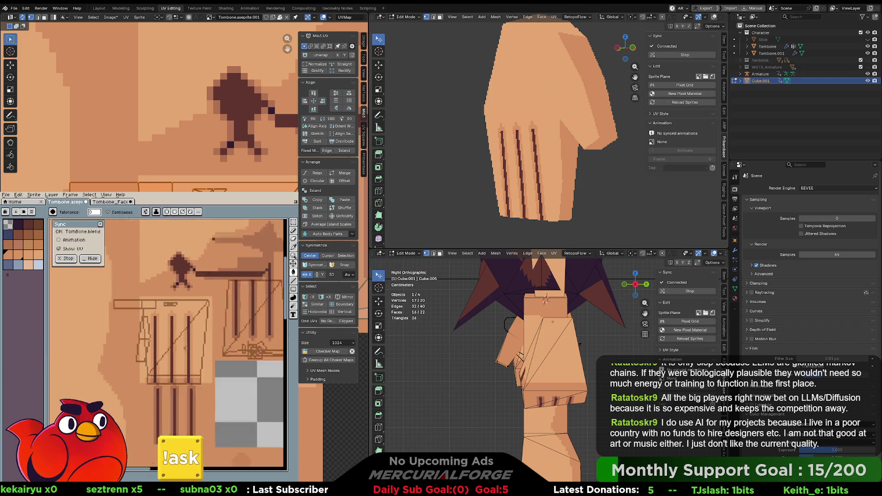
scroll(229, 314, "up", 3)
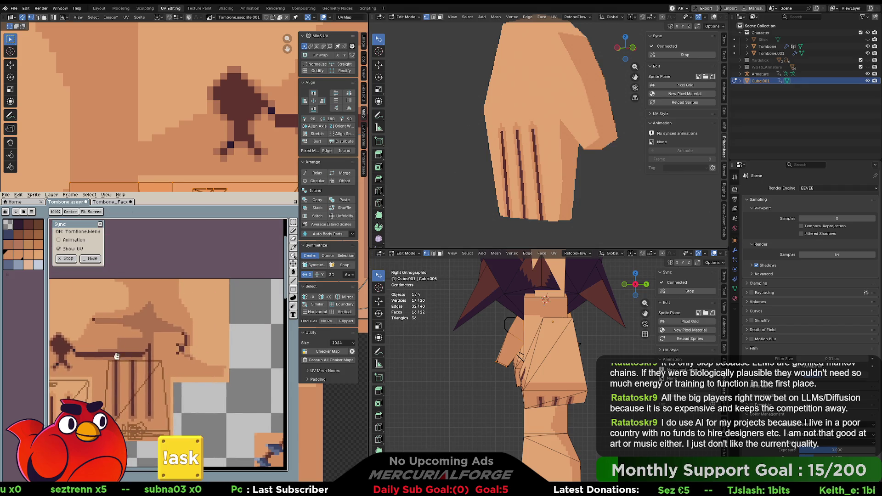
mouse_move(196, 386)
middle_mouse_down()
mouse_move(183, 363)
mouse_move(195, 358)
middle_mouse_up()
scroll(178, 348, "down", 2)
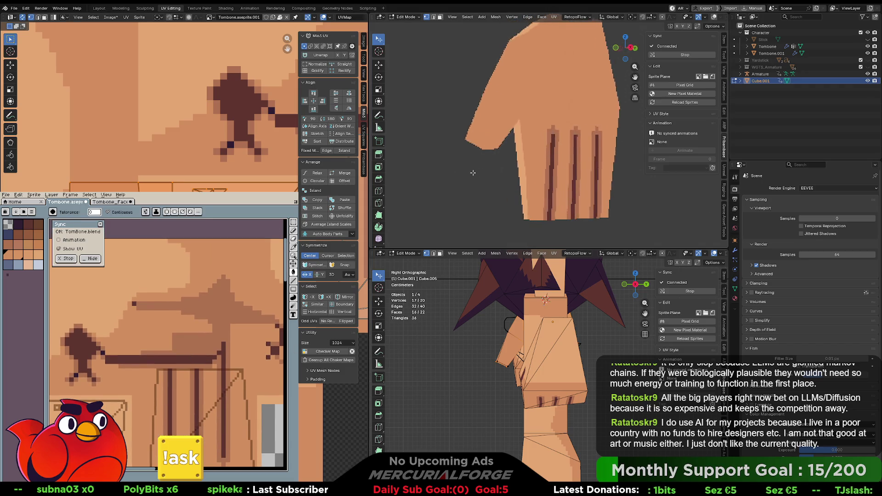
middle_click_drag(539, 314, 491, 323)
key("KP_Decimal")
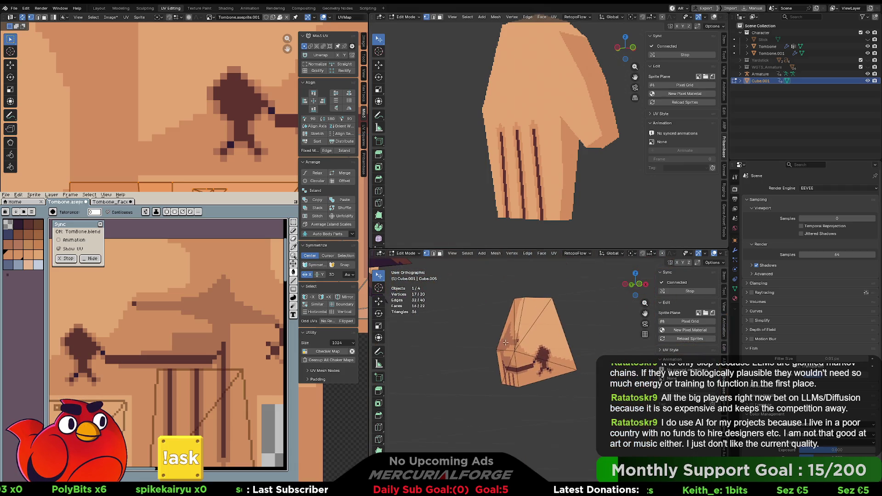
scroll(506, 342, "up", 6)
middle_click_drag(539, 347, 609, 374)
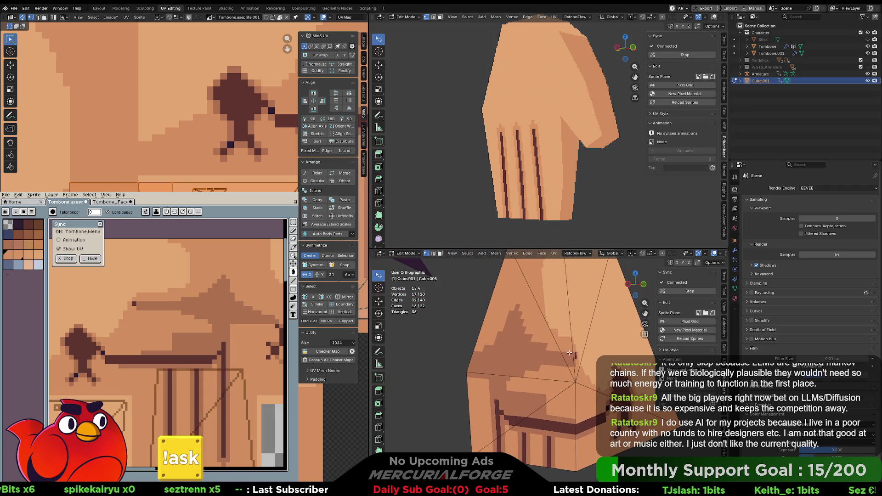
middle_click_drag(222, 379, 213, 322)
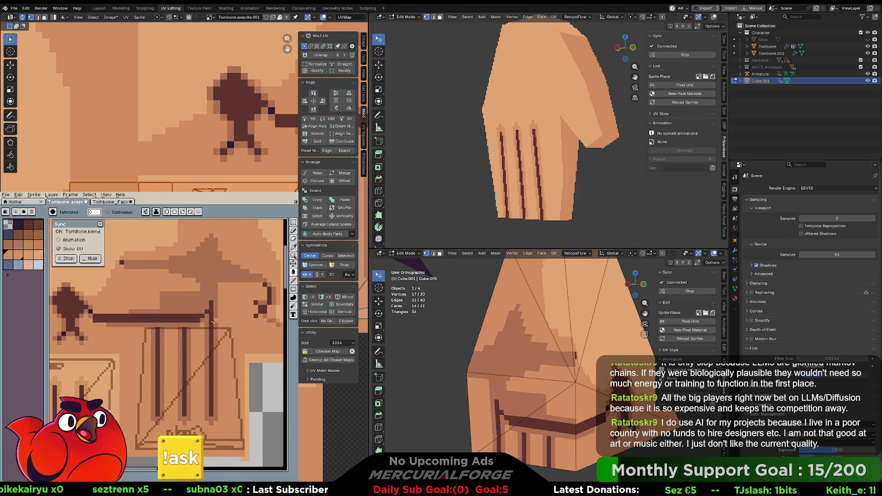
left_click(18, 243)
left_click(28, 243)
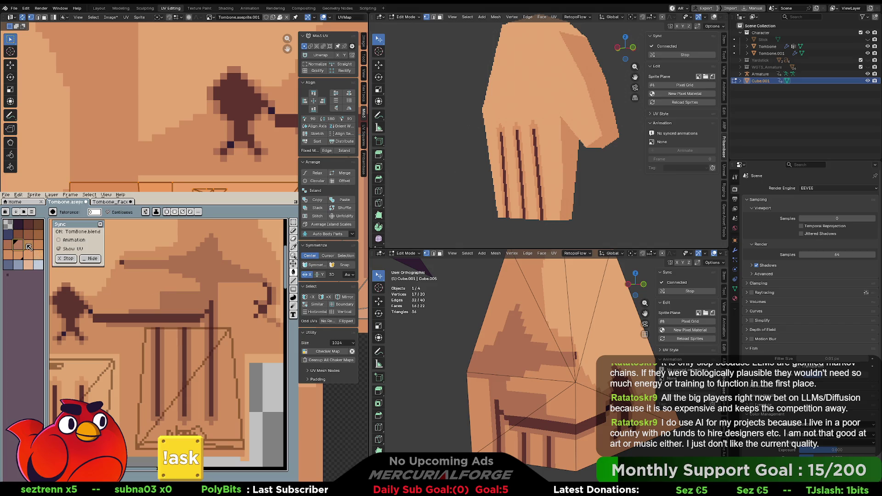
left_click(163, 293)
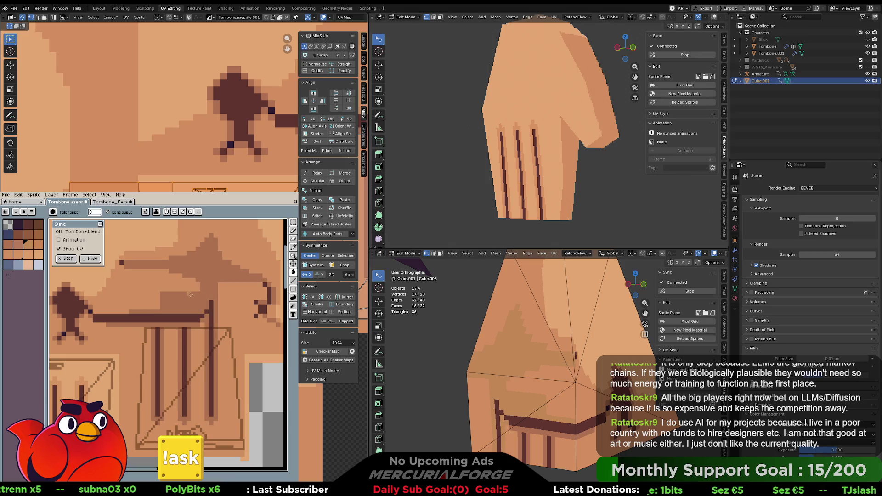
key("ctrl+z")
key("b")
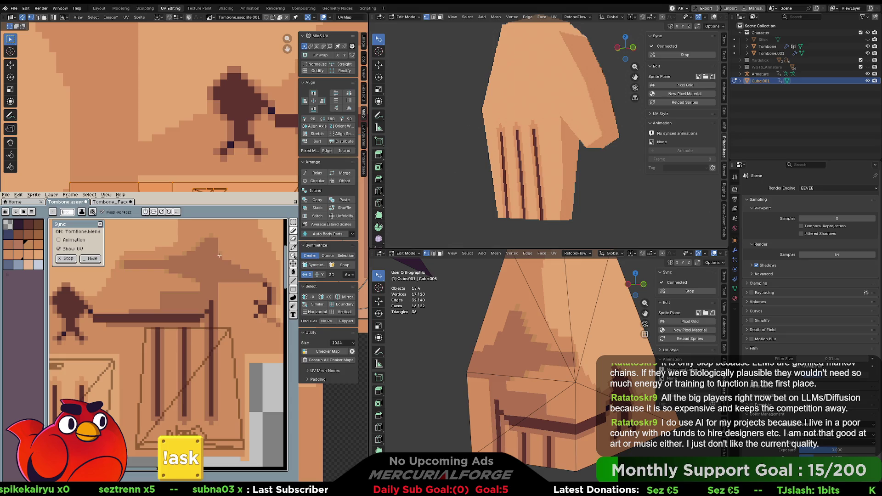
key("v")
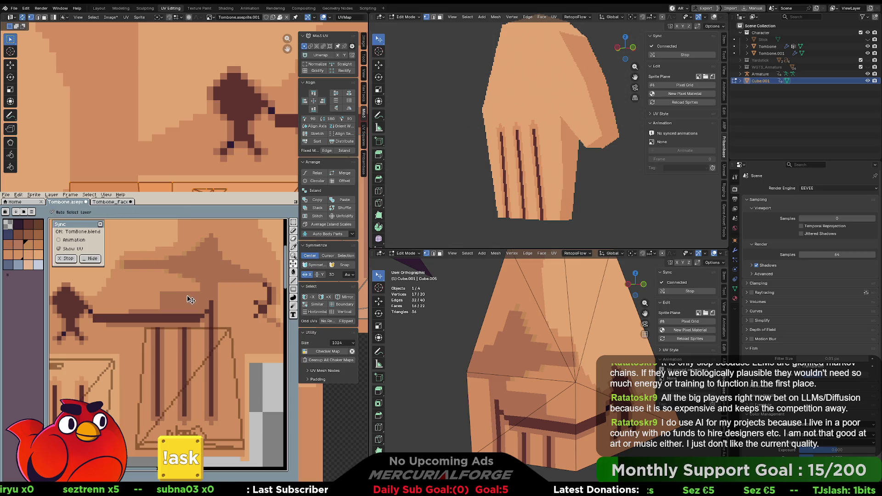
key("b")
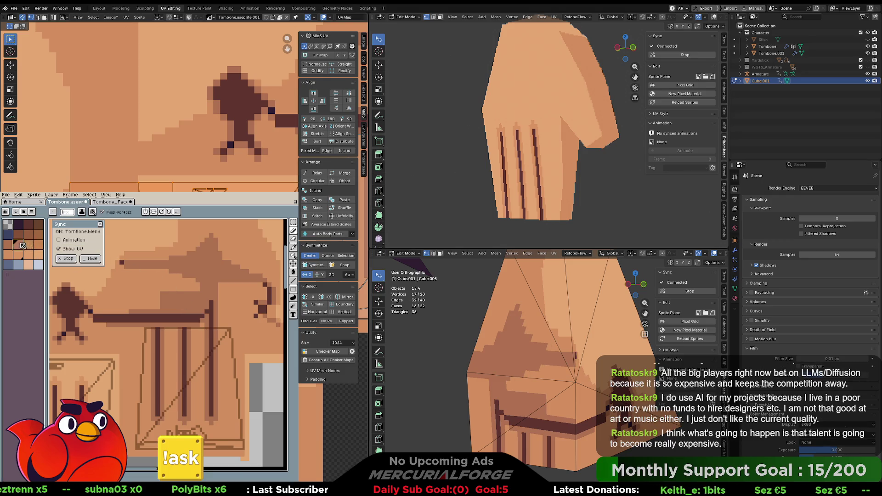
left_click(120, 263, "alt")
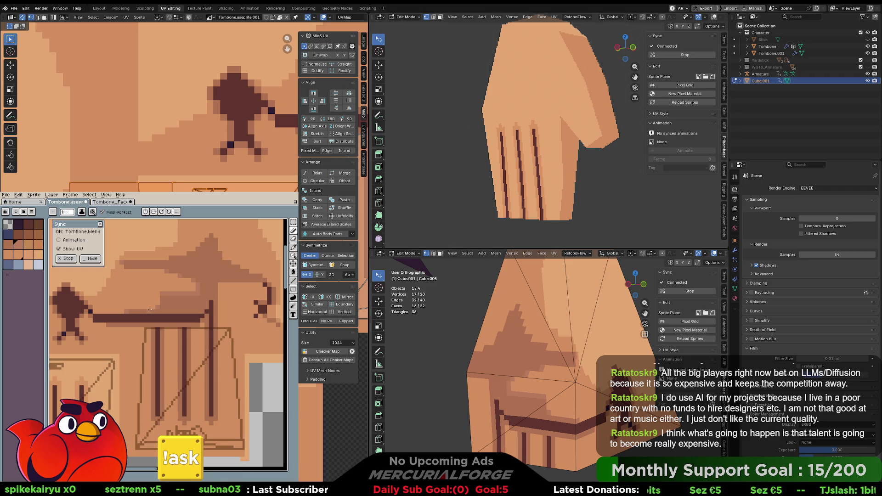
key("v")
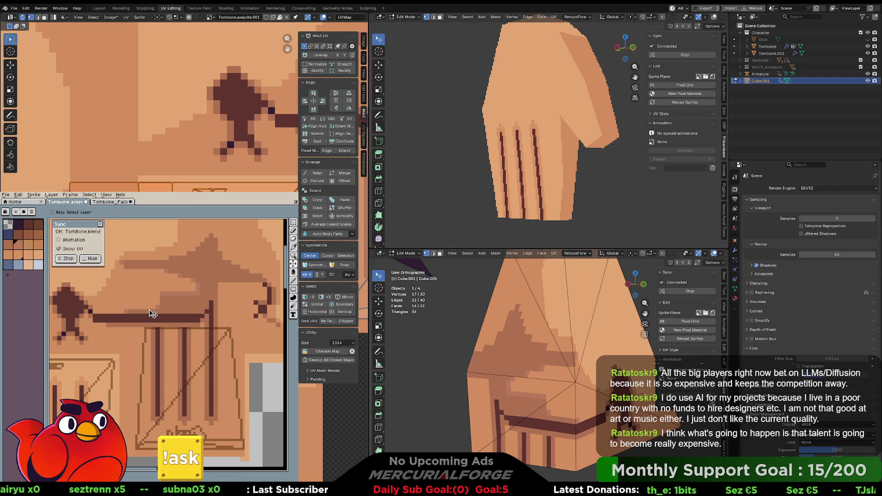
key("b")
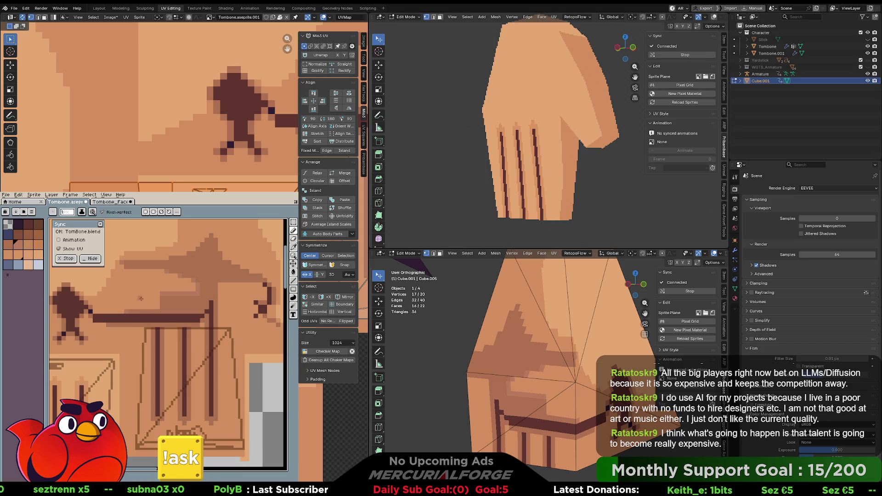
scroll(141, 299, "up", 3)
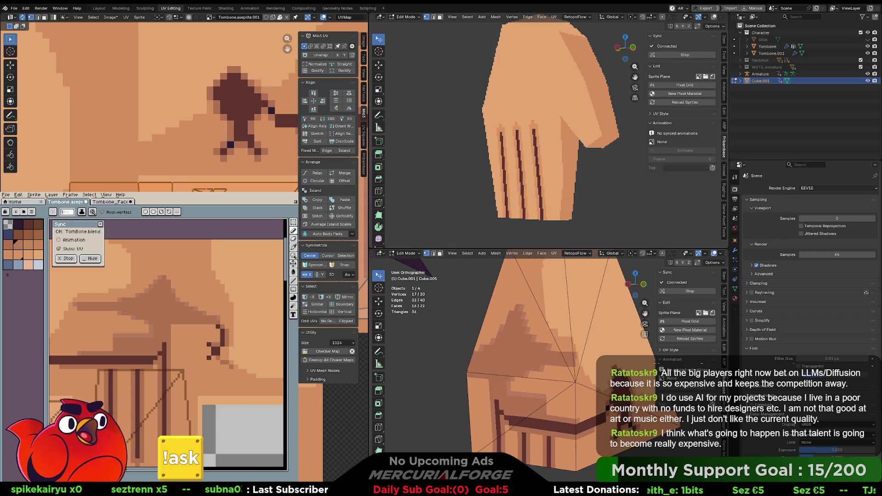
scroll(586, 384, "down", 3)
- Fill a band of the hip texture with a darker brown from the palette
middle_click_drag(587, 385, 582, 379)
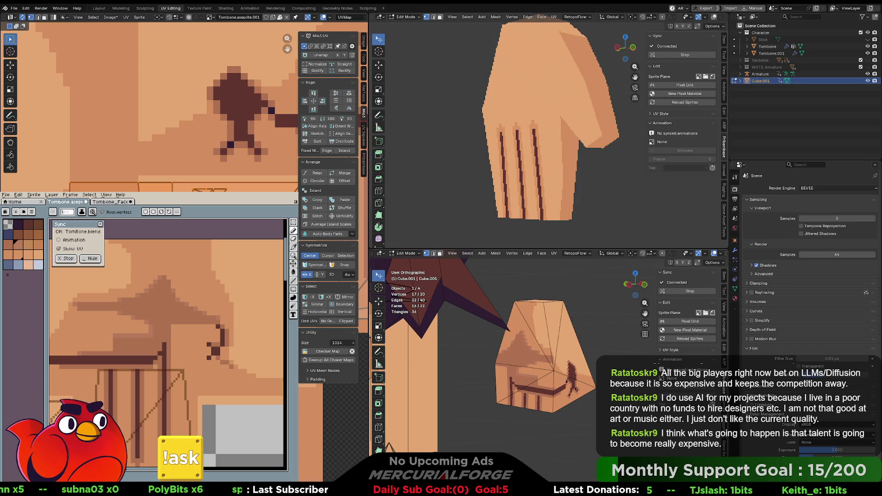
mouse_move(184, 308)
middle_mouse_down()
mouse_move(225, 306)
mouse_move(197, 302)
mouse_move(165, 323)
mouse_move(156, 314)
middle_mouse_up()
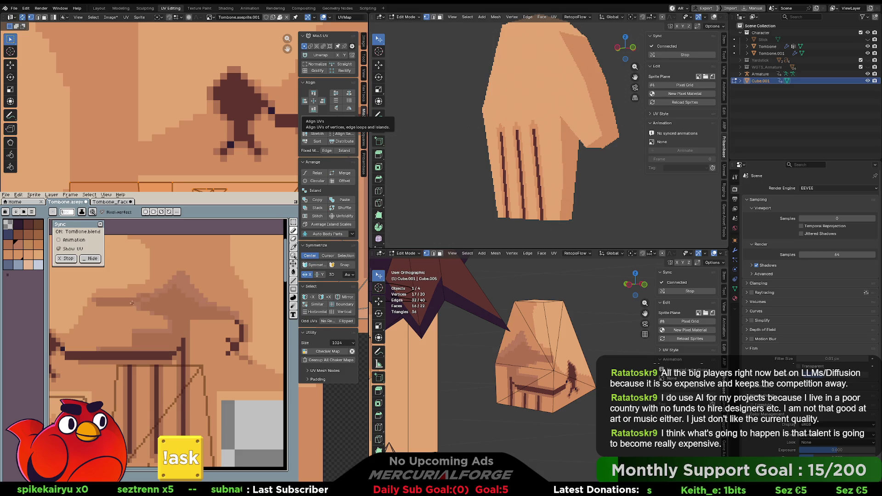
key("g")
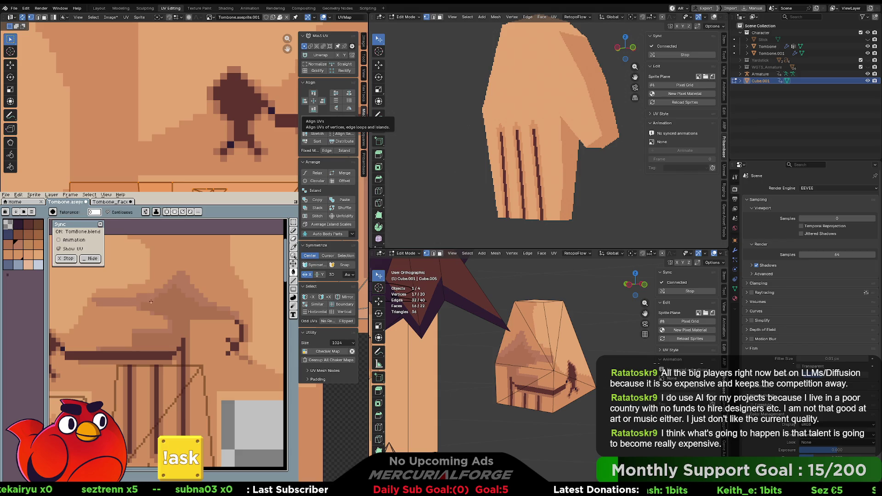
left_click(28, 245)
left_click(169, 298)
key("ctrl+z")
left_click(164, 286, "alt")
left_click(189, 300)
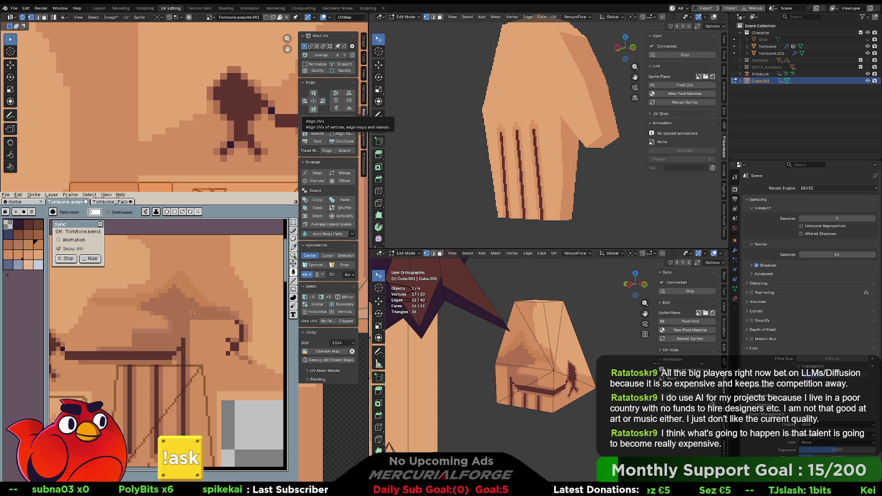
- Paint a single dark pixel on the hip texture and orbit around the hip cube
key("b")
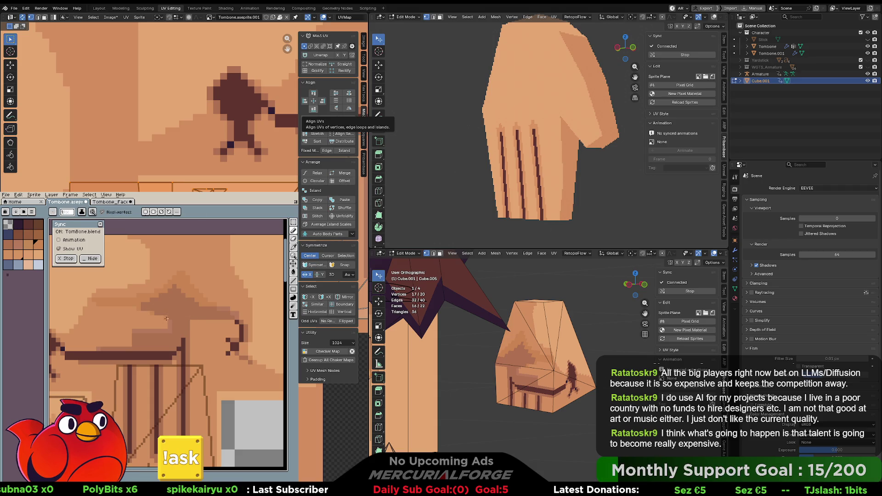
key("g")
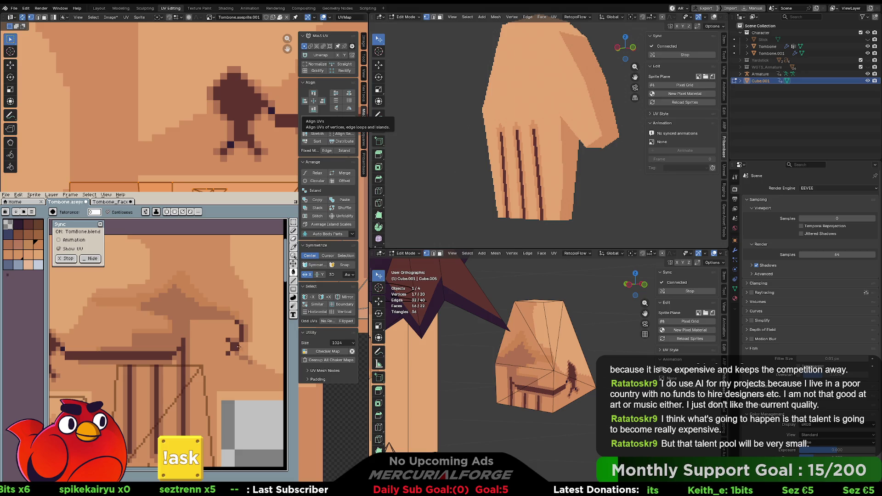
key("b")
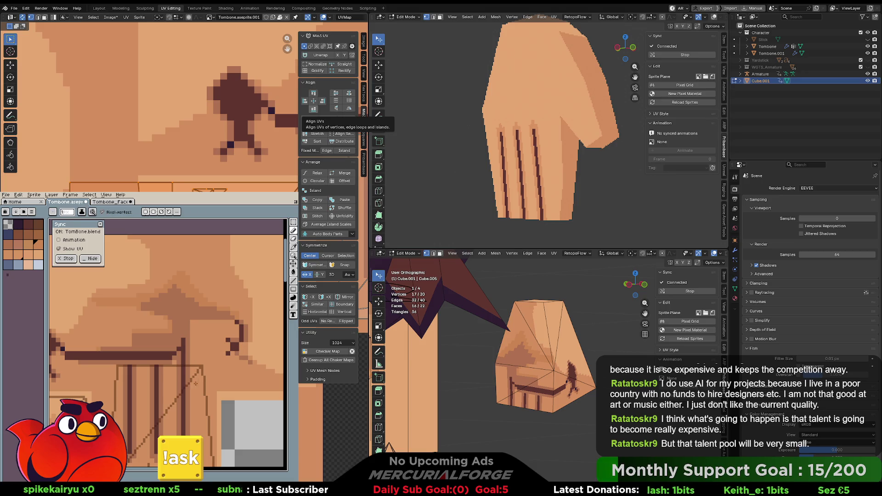
scroll(196, 341, "down", 3)
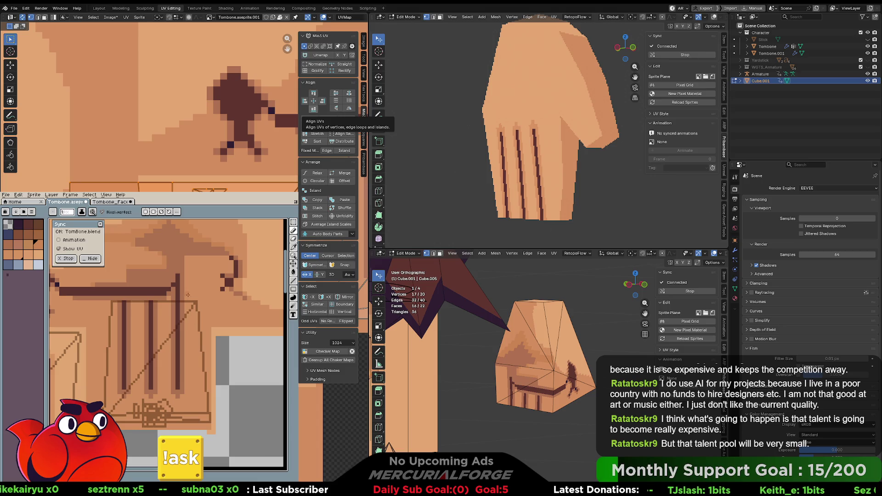
scroll(186, 321, "up", 1)
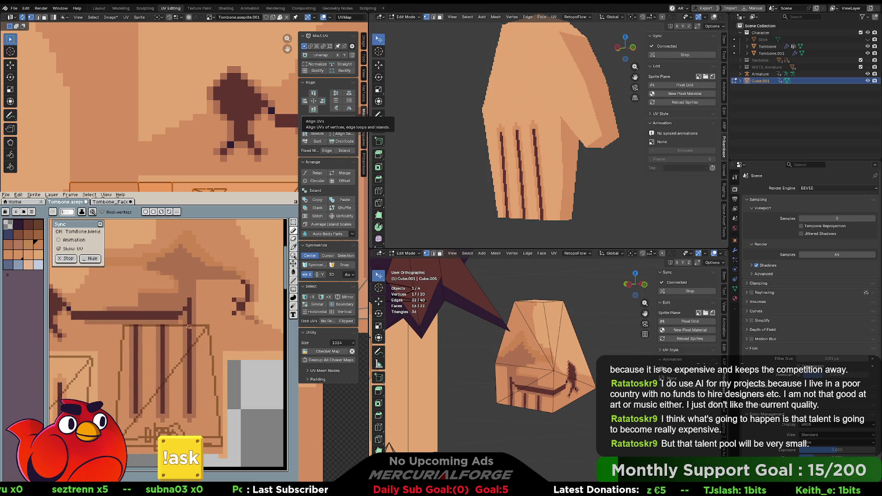
key("v")
key("b")
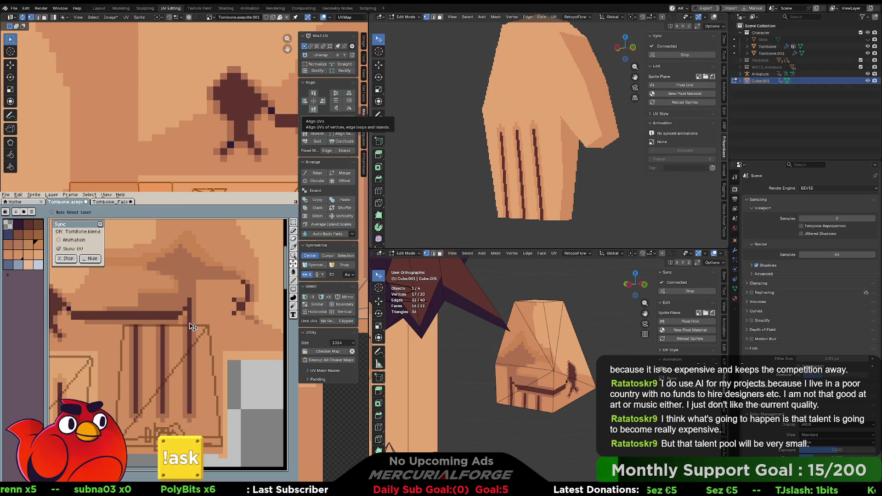
middle_click_drag(226, 326, 170, 331)
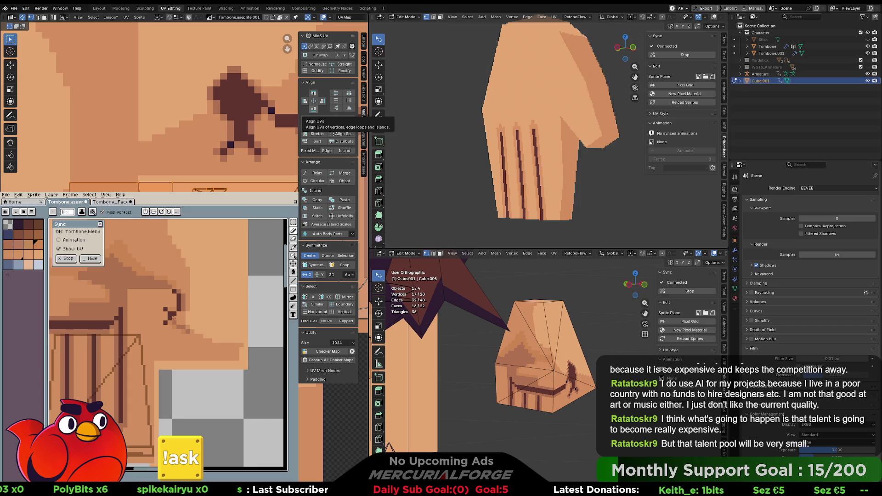
left_click(173, 316)
mouse_move(482, 349)
middle_mouse_down()
mouse_move(645, 345)
mouse_move(606, 352)
mouse_move(507, 336)
middle_mouse_up()
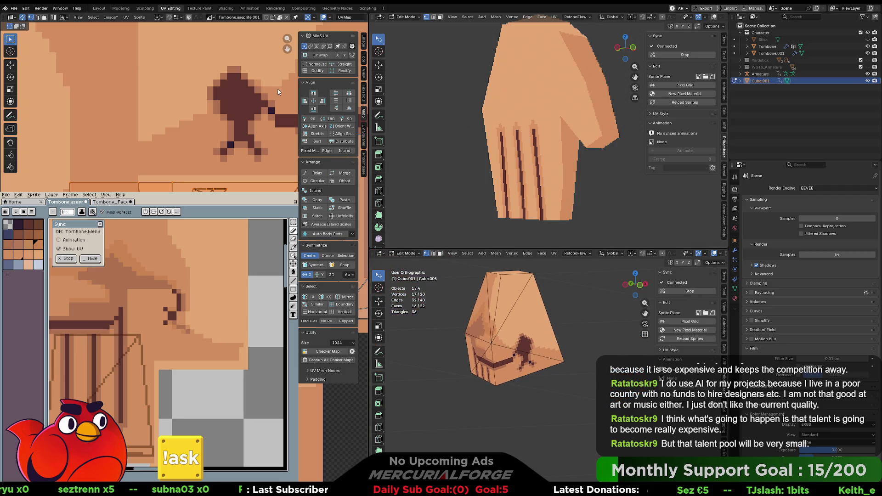
- Bring the beam figure into view and paint a dark pixel on it with the darkest colour
left_click(258, 96)
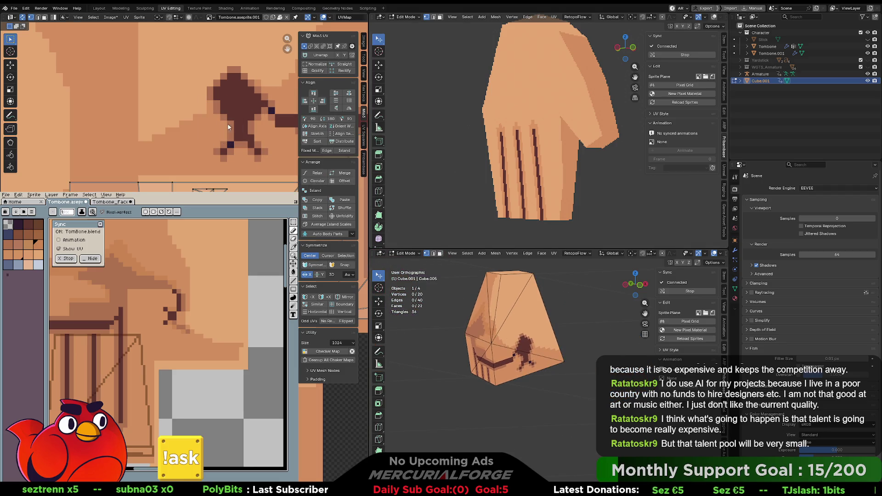
middle_click_drag(138, 298, 169, 337)
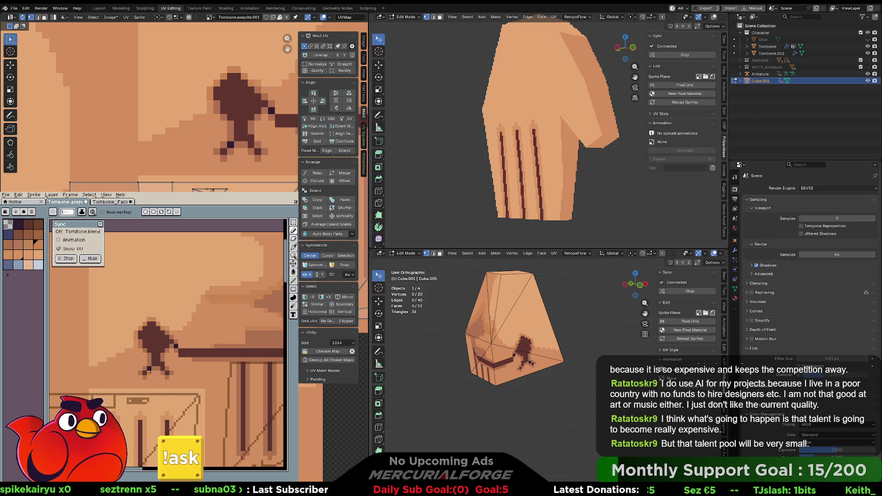
key("i")
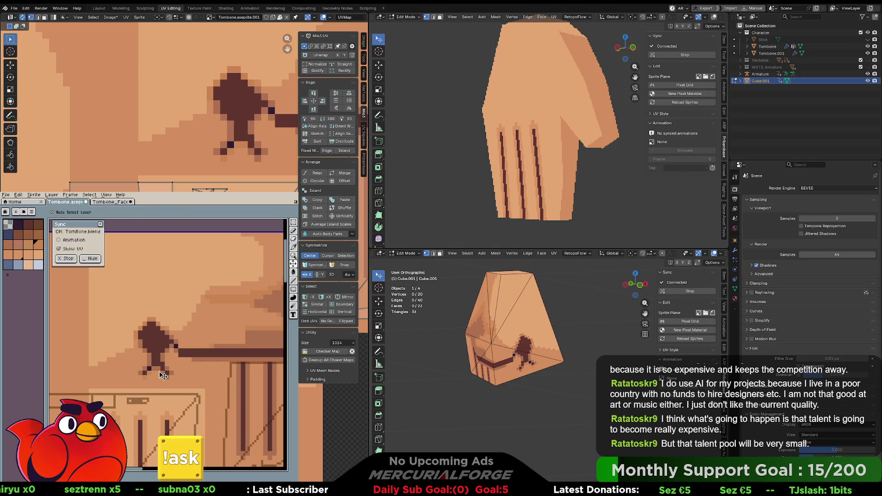
left_click(156, 365, "alt")
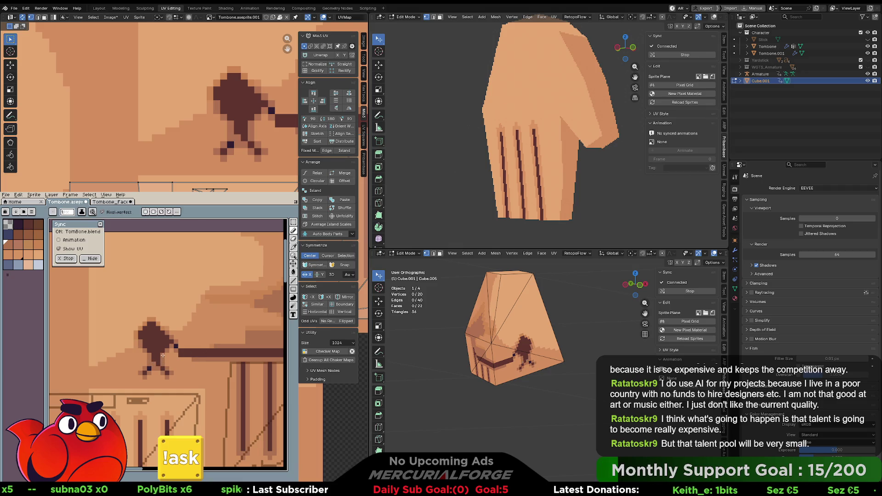
left_click(154, 364, "alt")
left_click(151, 366)
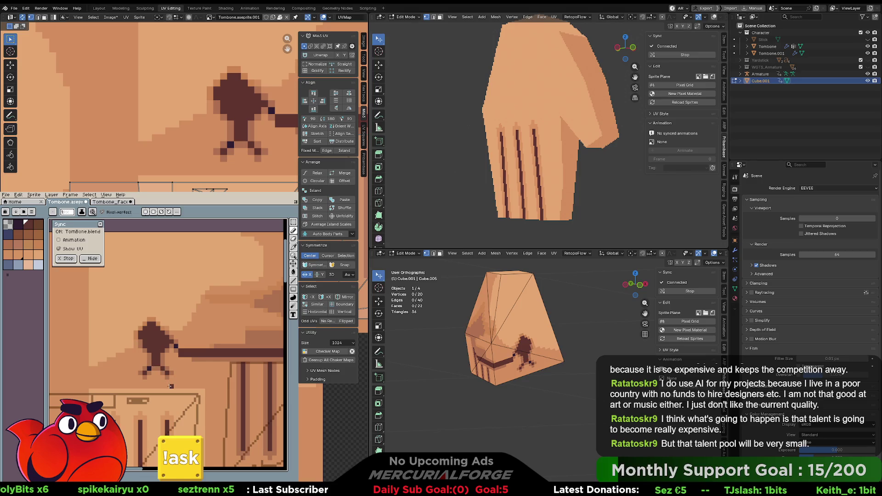
- Undo the lighter brown test pixels on the figure's body and re-pick dark brown from the sprite
left_click(153, 360, "alt")
left_click(153, 357)
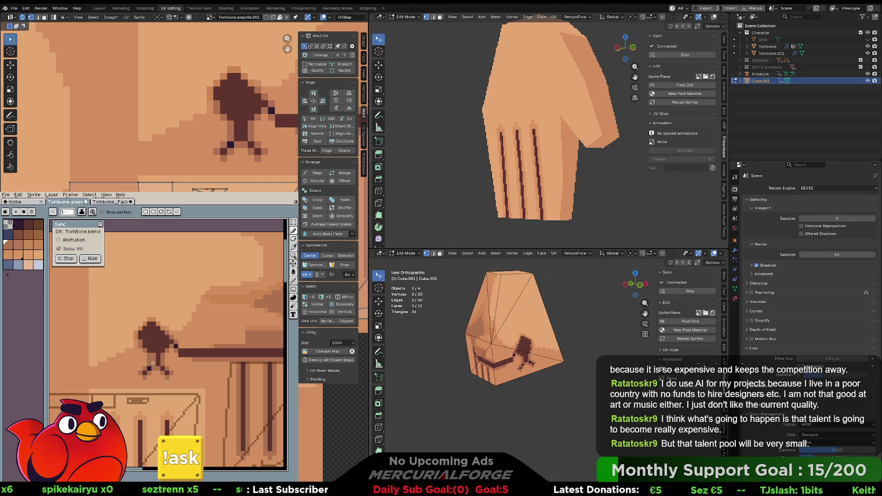
key("ctrl+z")
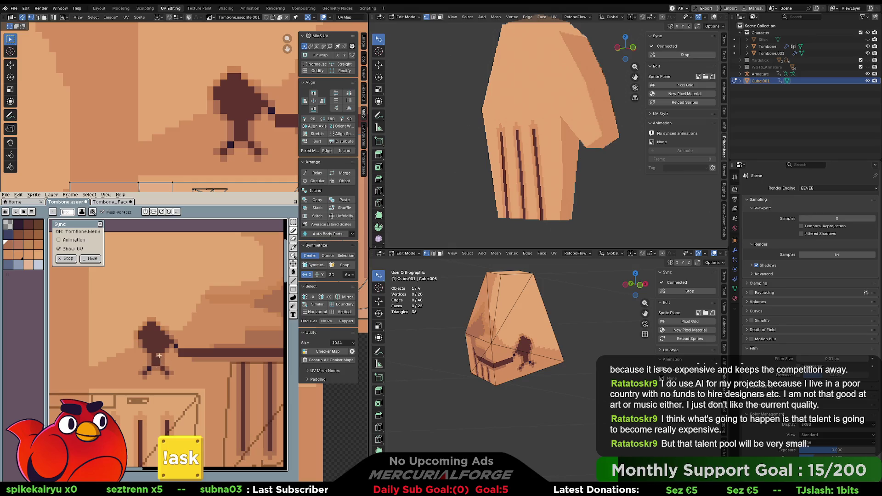
left_click(166, 370, "alt")
key("v")
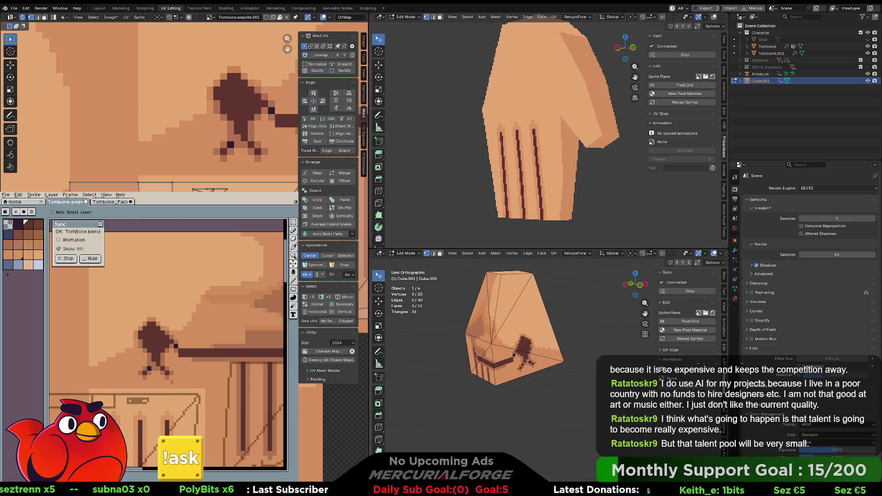
key("b")
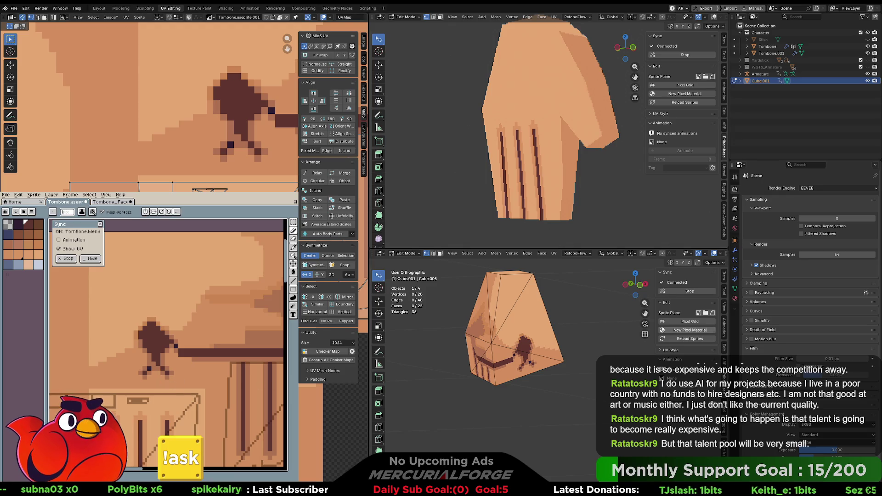
scroll(528, 349, "down", 2)
middle_click_drag(496, 314, 541, 327, "shift")
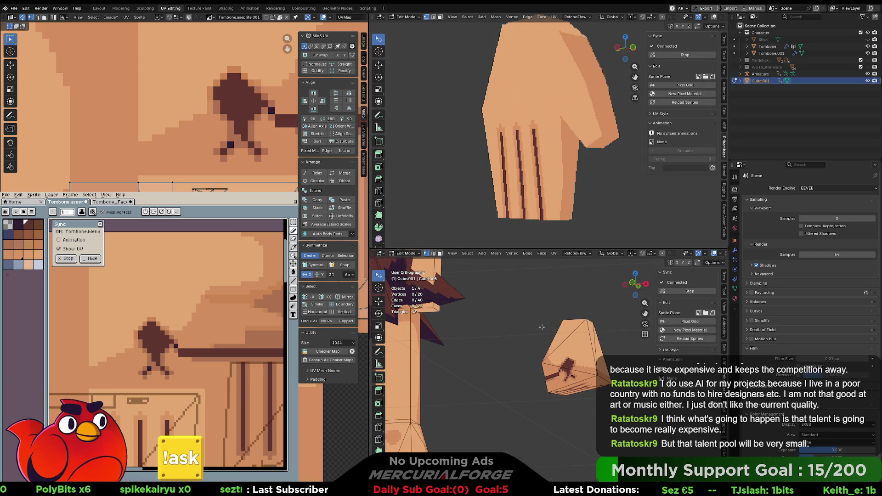
- Orbit and zoom around the textured cube, spiky body and hand to inspect them from several sides
middle_click_drag(576, 352, 570, 262)
mouse_move(558, 382)
middle_mouse_down()
mouse_move(475, 343)
mouse_move(484, 392)
mouse_move(527, 367)
middle_mouse_up()
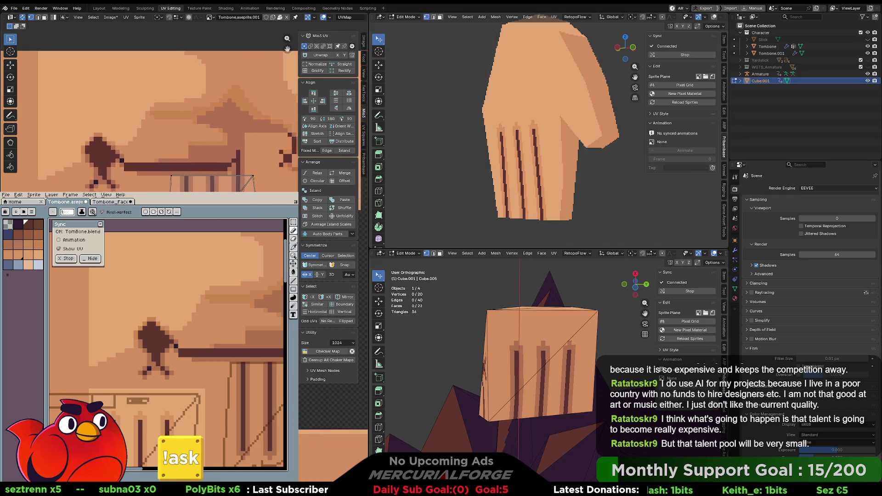
mouse_move(528, 400)
middle_mouse_down()
mouse_move(513, 311)
mouse_move(536, 337)
mouse_move(538, 287)
middle_mouse_up()
scroll(542, 163, "down", 3)
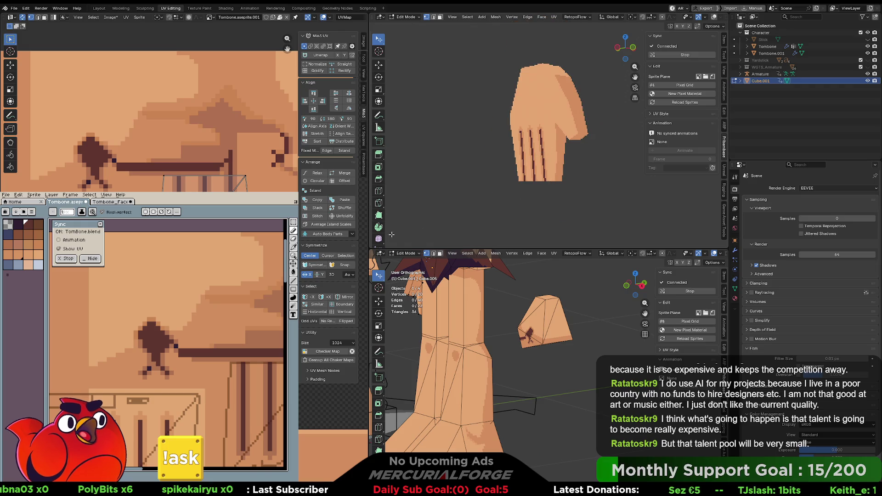
mouse_move(562, 166)
middle_mouse_down()
mouse_move(413, 143)
mouse_move(533, 147)
middle_mouse_up()
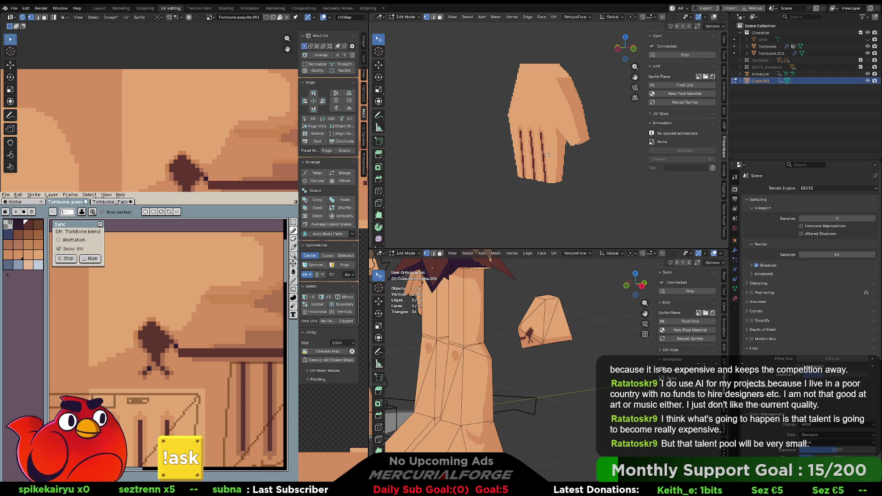
middle_click_drag(551, 170, 454, 155)
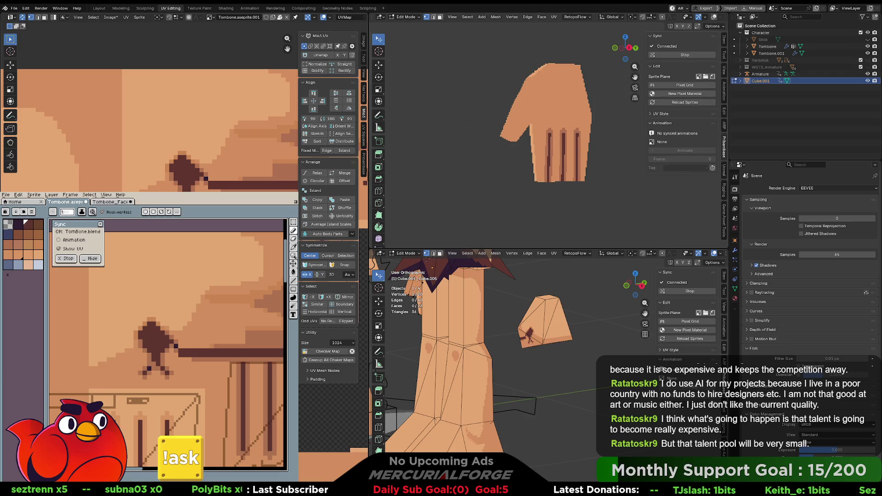
scroll(149, 128, "up", 5)
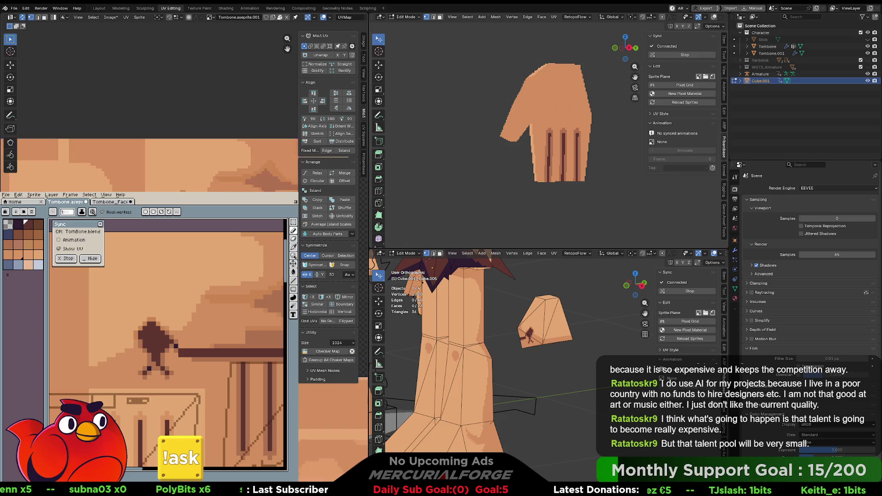
scroll(150, 128, "down", 5)
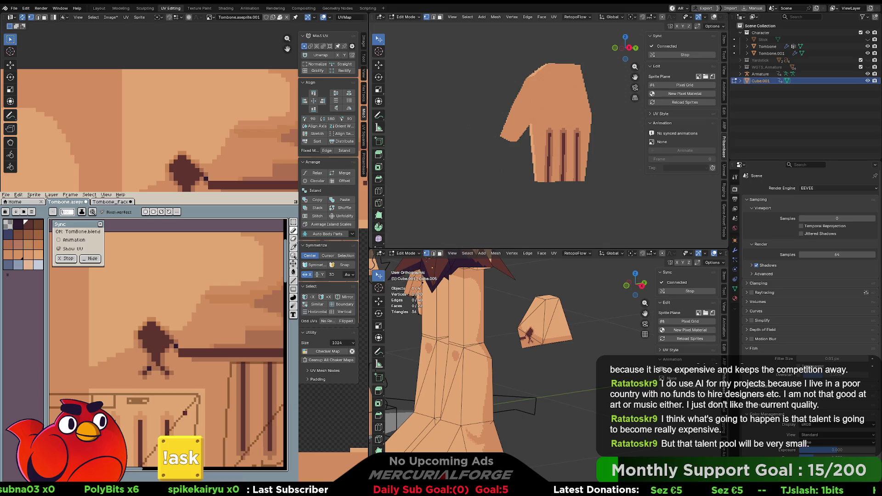
- Erase a rectangular area of the texture below the crate UV region
mouse_move(200, 455)
left_mouse_down()
mouse_move(203, 328)
mouse_move(200, 339)
left_mouse_up()
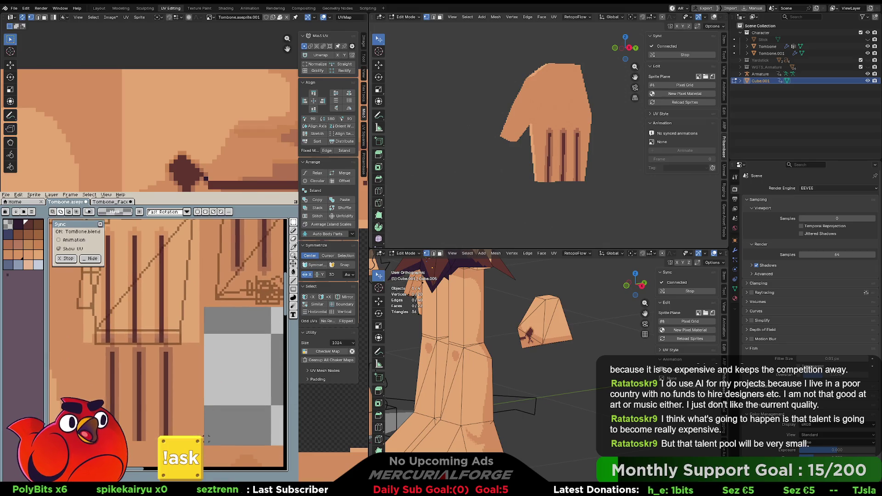
key("b")
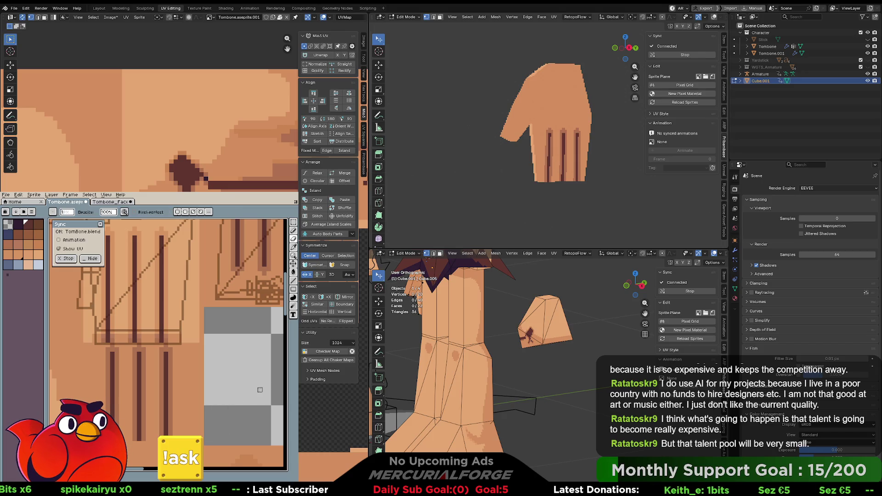
key("i")
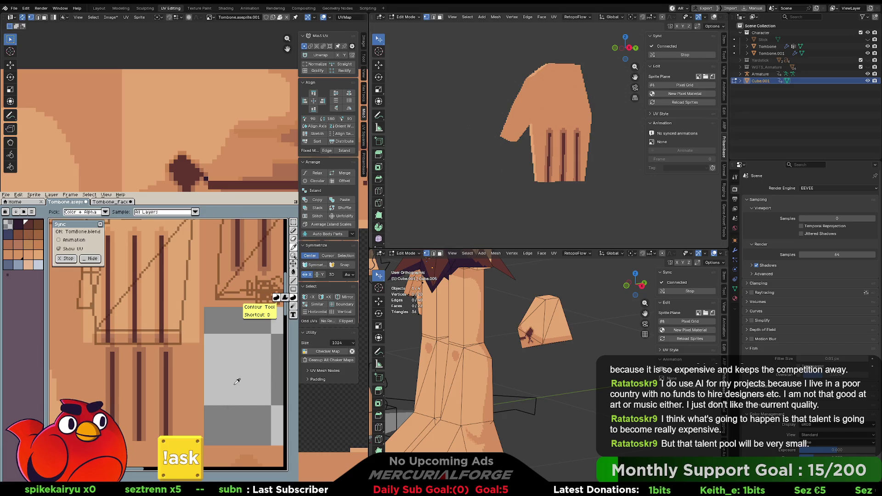
key("b")
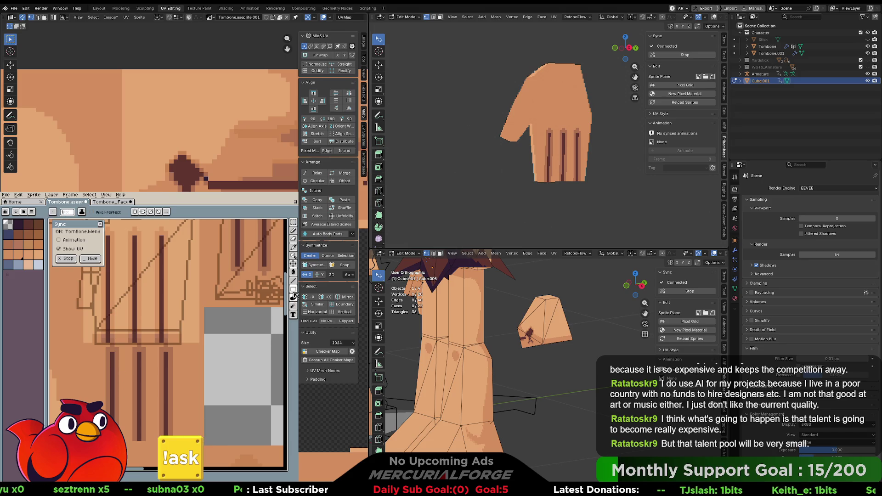
left_click(293, 289)
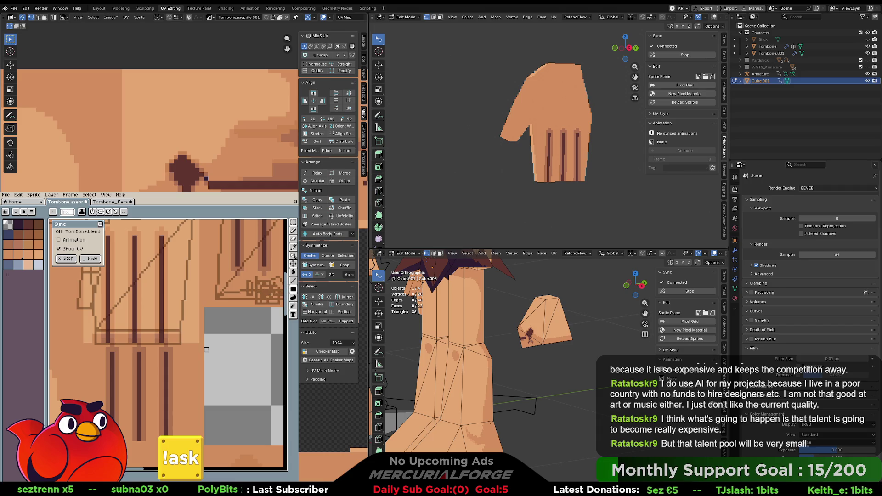
mouse_move(202, 350)
left_mouse_down()
mouse_move(115, 362)
mouse_move(91, 397)
mouse_move(84, 445)
left_mouse_up()
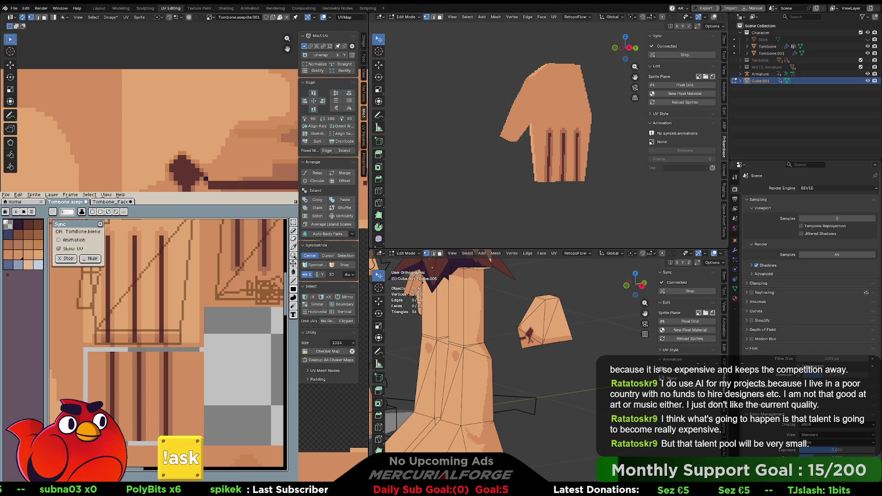
key("Delete")
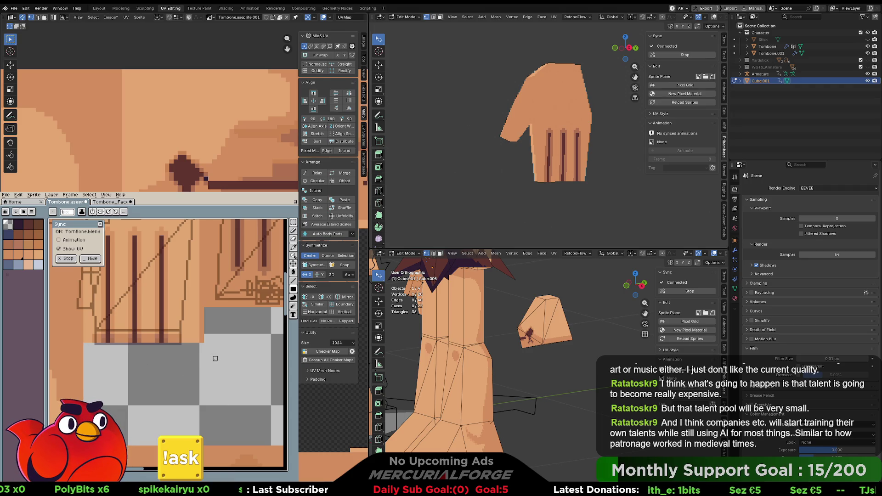
- Select the hand object Cube.001 and switch to the Modeling workspace, zooming out
middle_click_drag(563, 69, 563, 121)
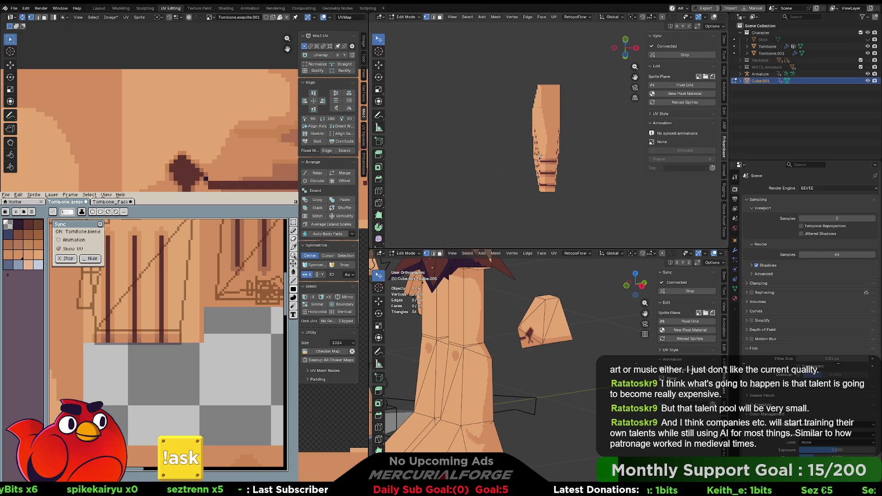
key("Tab")
left_click(465, 313)
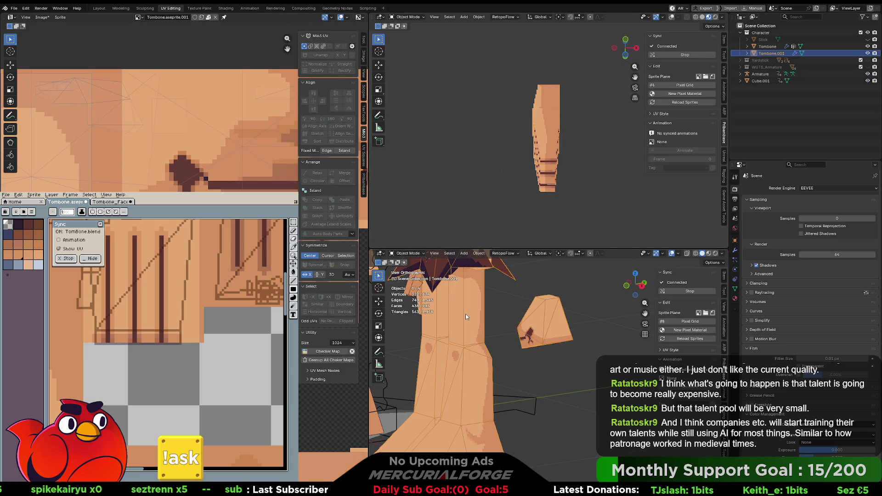
left_click(553, 148)
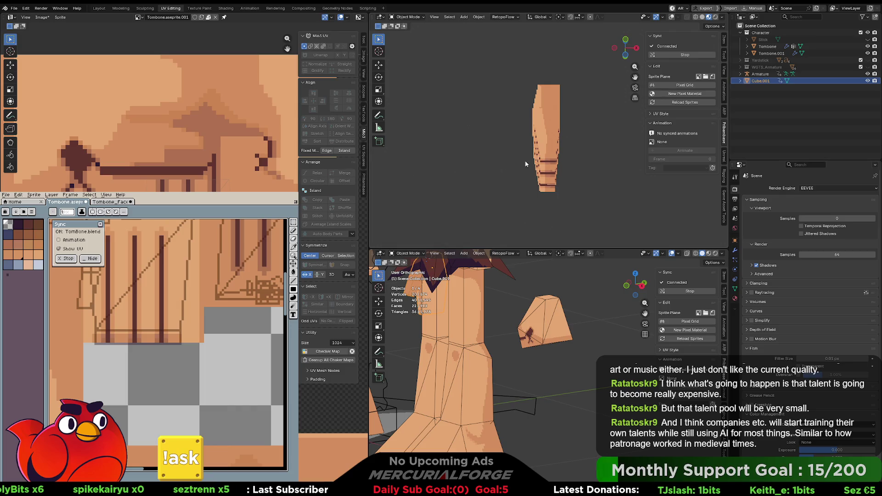
left_click(126, 9)
scroll(481, 178, "down", 6)
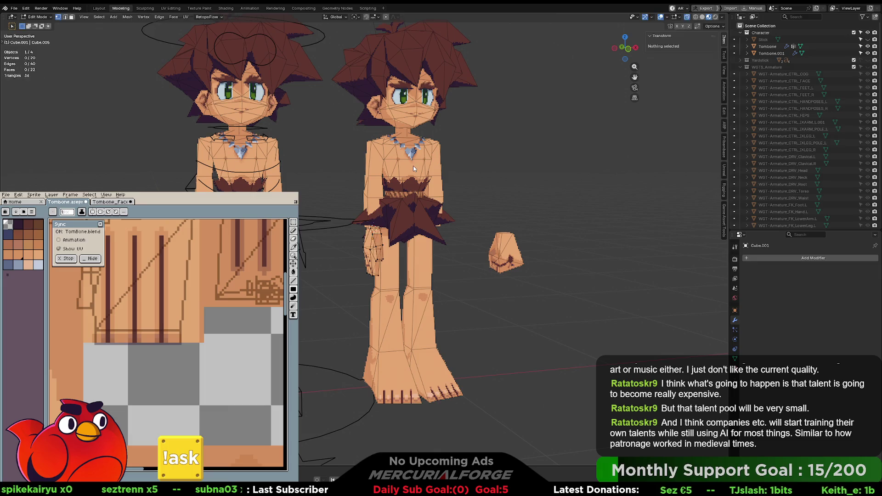
- Delete the second caveman copy Tombone.001 and select the hand piece
key("Tab")
left_click(414, 168)
key("Delete")
mouse_move(412, 165)
middle_mouse_down()
mouse_move(391, 250)
mouse_move(436, 216)
mouse_move(431, 206)
mouse_move(473, 212)
middle_mouse_up()
left_click(443, 209)
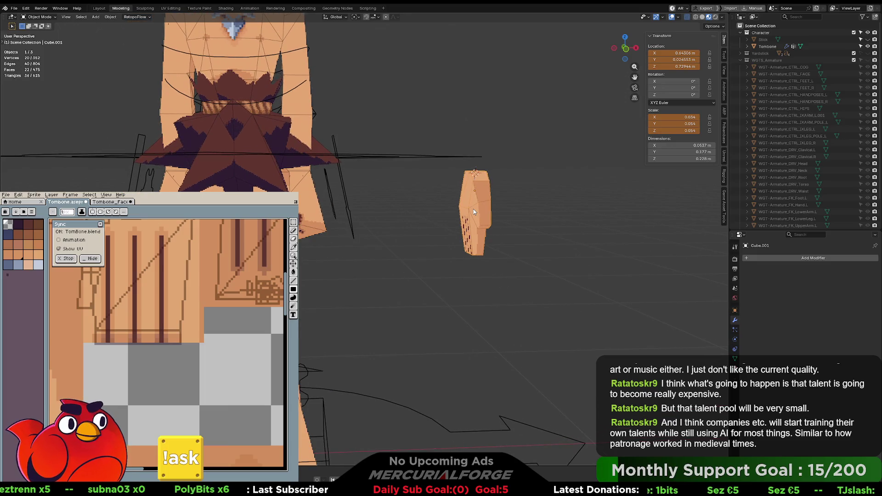
- Move the hand along X and apply all transforms to it
key("g")
key("x")
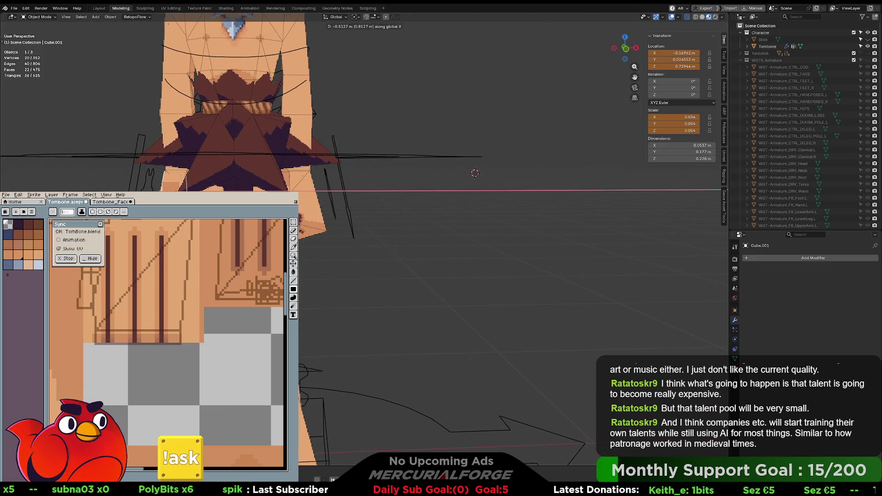
key("Return")
middle_click_drag(473, 211, 611, 211, "shift")
key("ctrl+a")
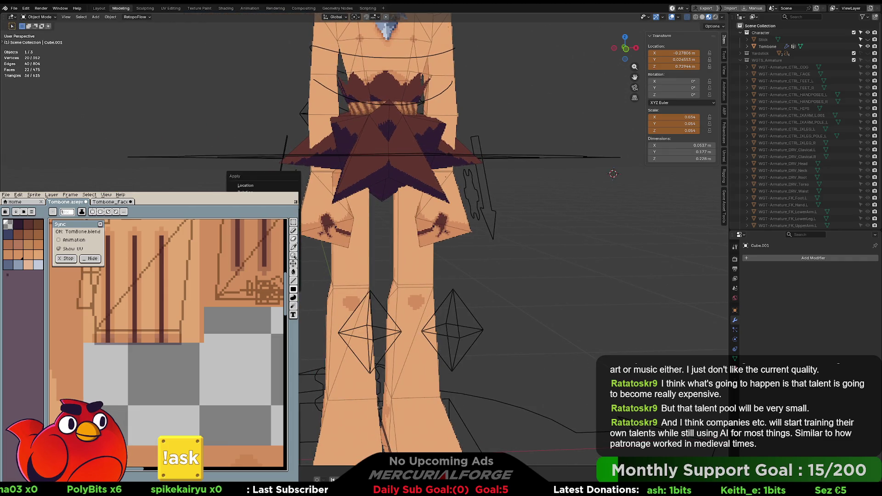
left_click(299, 218)
- Add a Mirror modifier to the hand via F3 'mir' and check the mirrored result
key("F3")
type("mir")
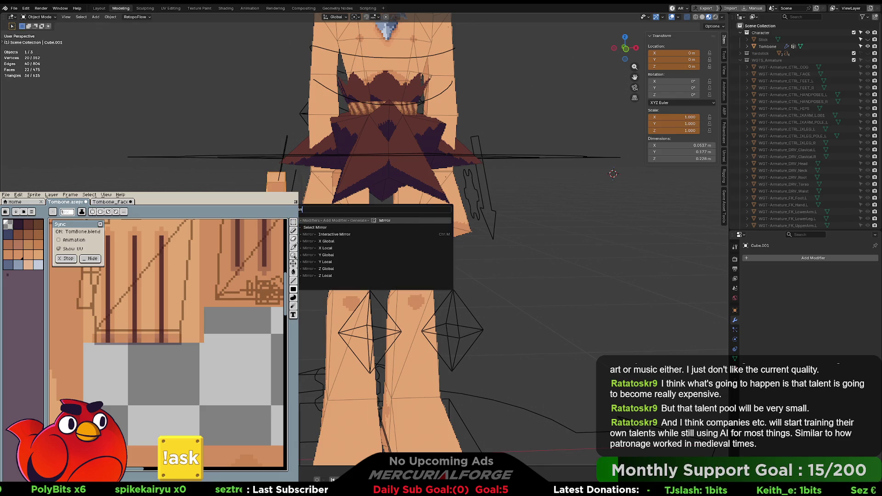
key("Return")
mouse_move(390, 216)
middle_mouse_down()
mouse_move(294, 216)
mouse_move(331, 215)
middle_mouse_up()
middle_click_drag(460, 228, 459, 216)
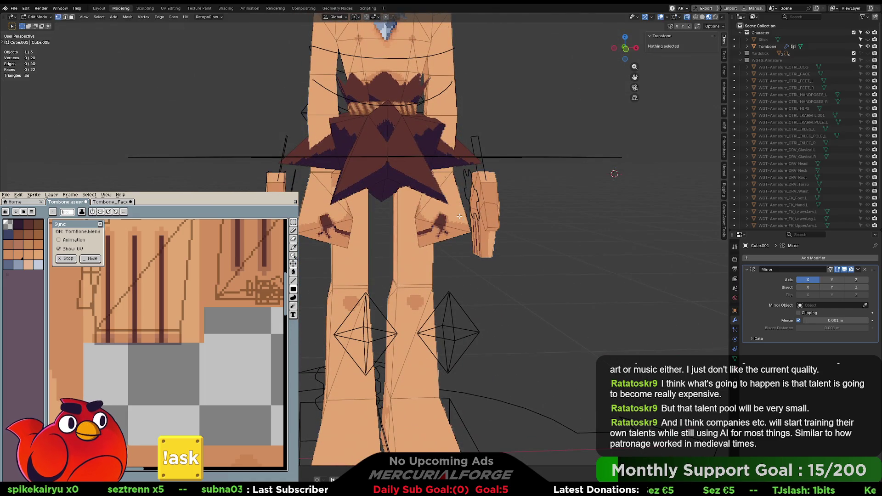
- Step through undo history and reapply rotation and scale so the hand stays full size
key("ctrl+alt+z")
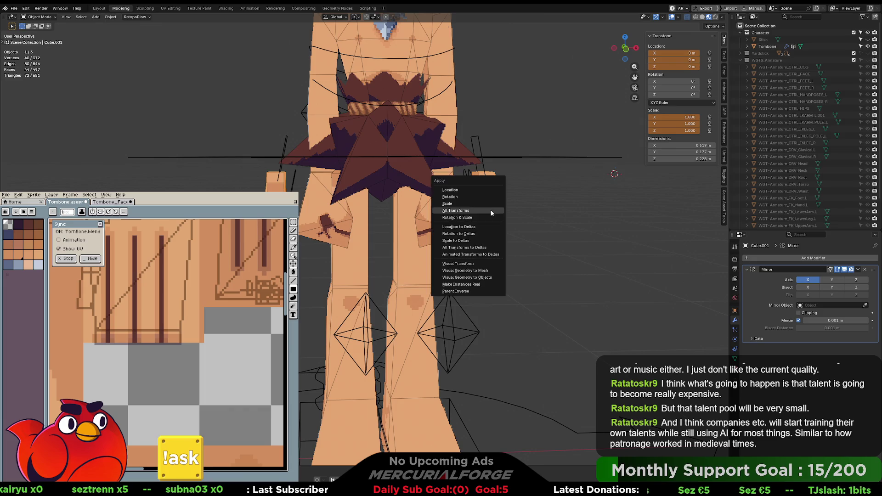
left_click(486, 225)
key("ctrl+shift+z")
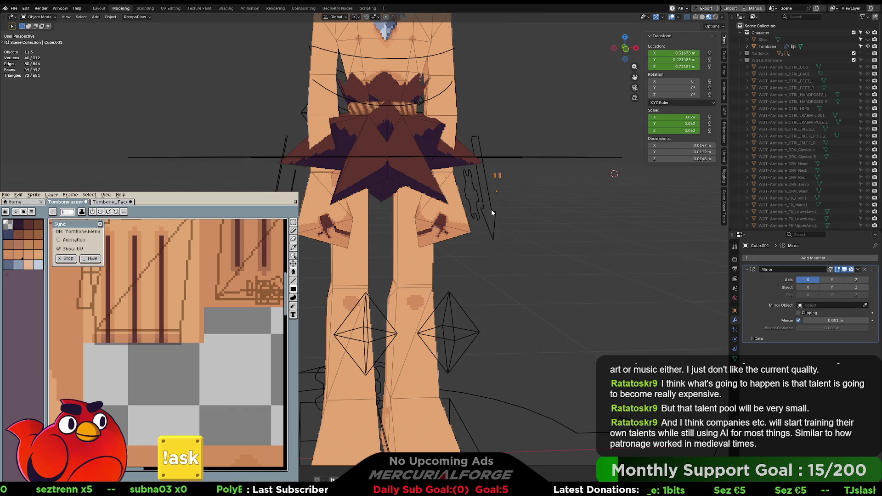
mouse_move(520, 208)
middle_mouse_down()
mouse_move(453, 212)
mouse_move(515, 203)
middle_mouse_up()
key("ctrl+z")
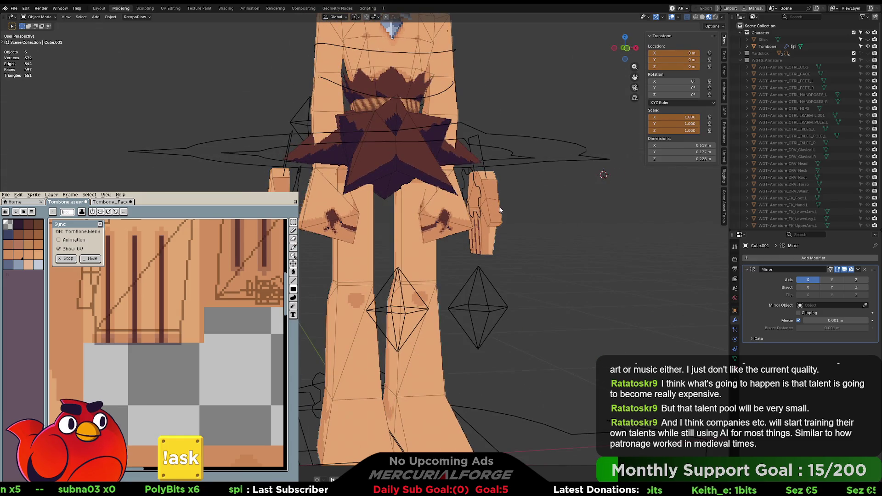
key("ctrl+a")
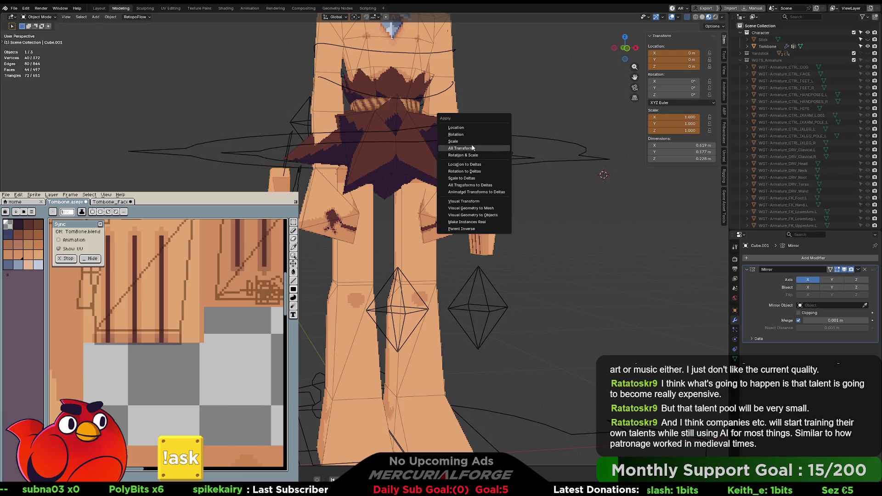
left_click(476, 154)
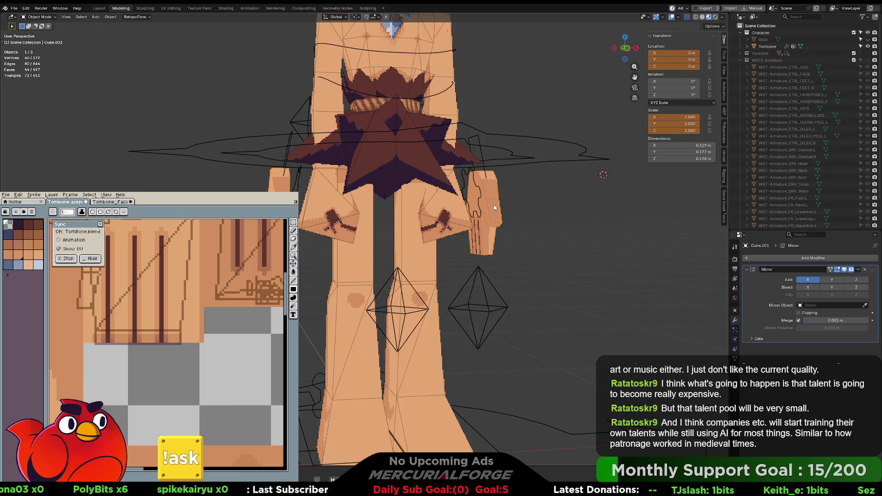
key("ctrl+a")
left_click(483, 263)
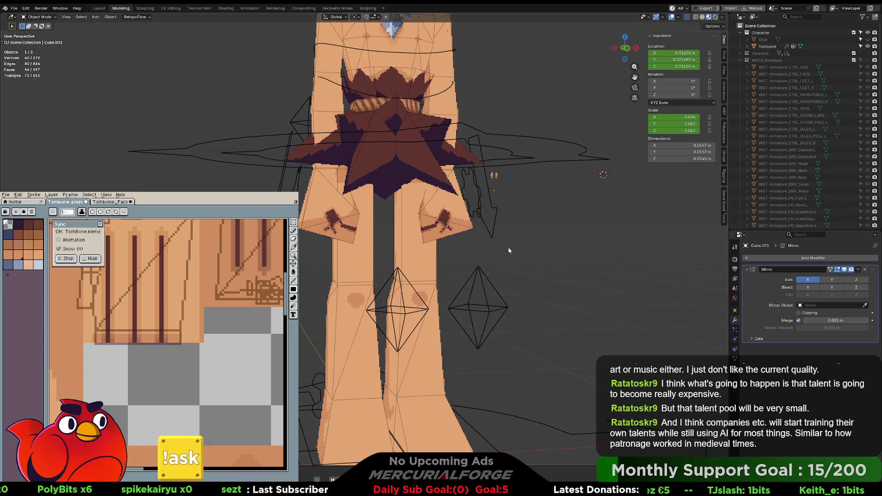
key("ctrl+z")
left_click(740, 61)
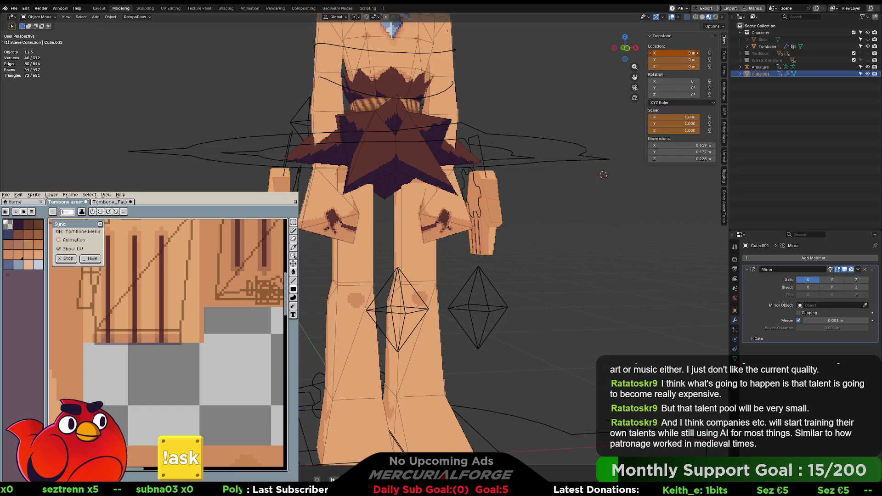
- Set the hand's location to 0 m and scale to 1.000 on all three axes
left_click_drag(677, 53, 677, 67)
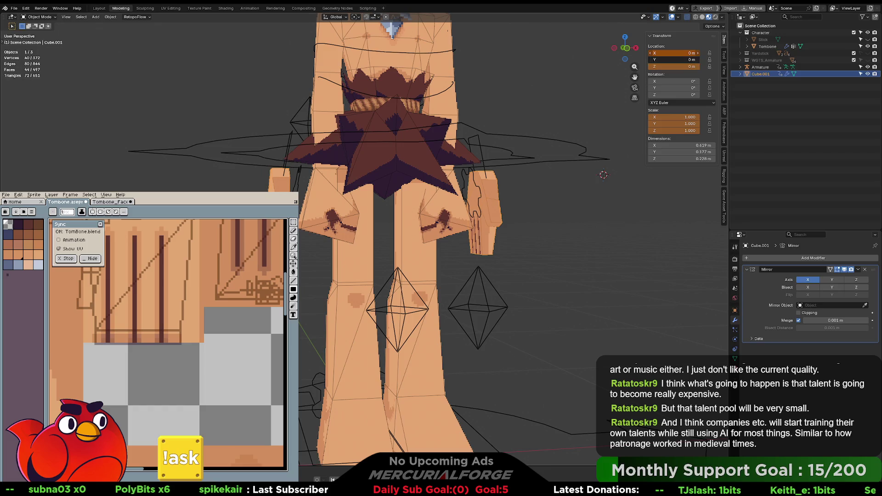
key("Return")
right_click(677, 120)
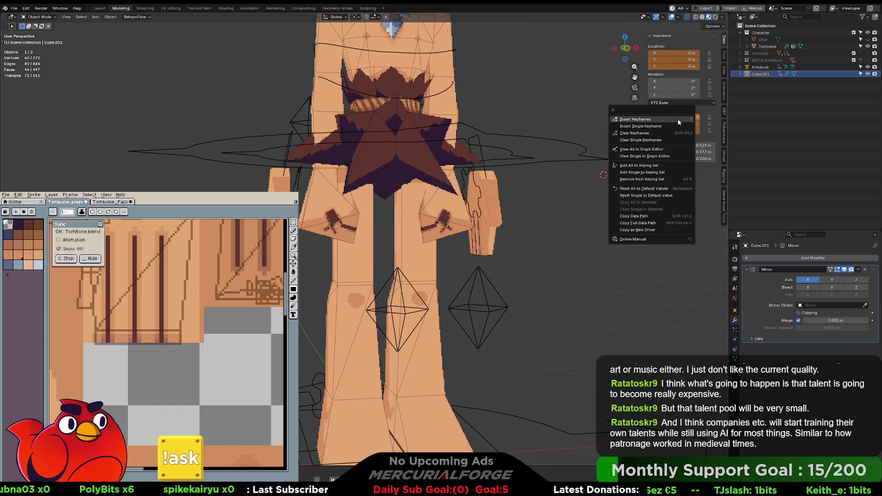
left_click_drag(673, 117, 672, 131)
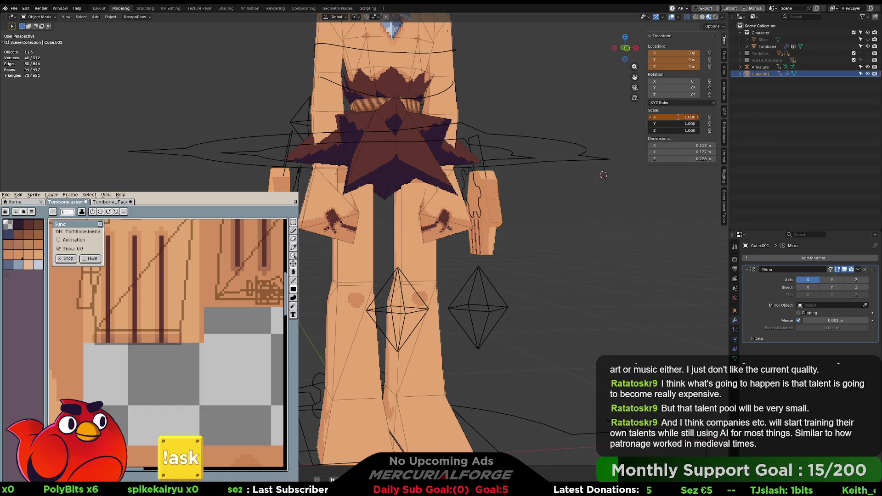
key("Return")
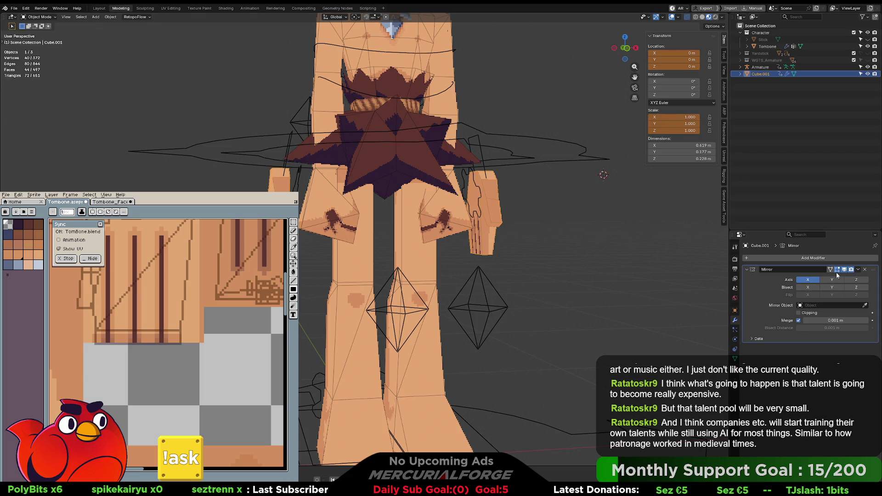
- Apply the Mirror modifier to the hand mesh, then orbit to inspect the hip texture
left_click(837, 269)
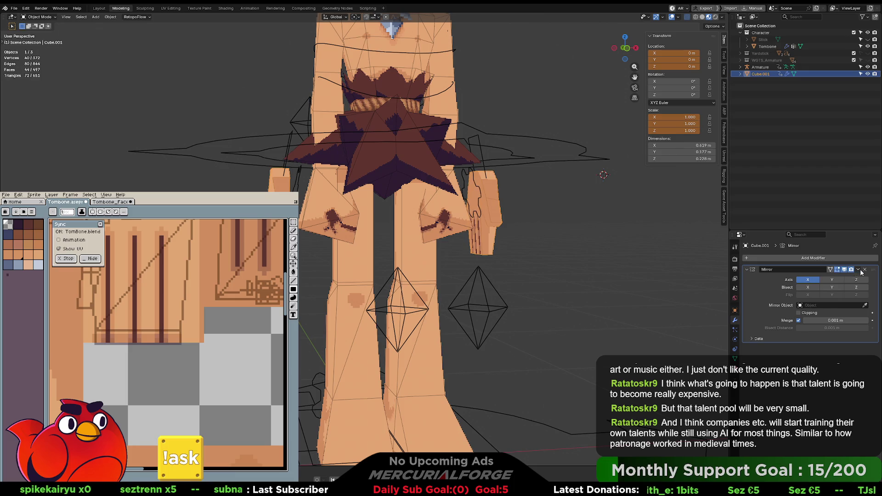
left_click(858, 270)
left_click(845, 277)
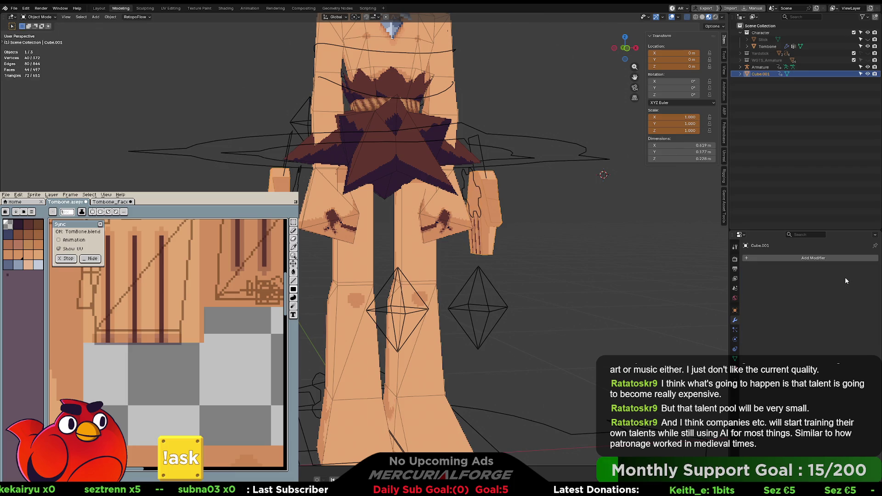
scroll(489, 193, "up", 1)
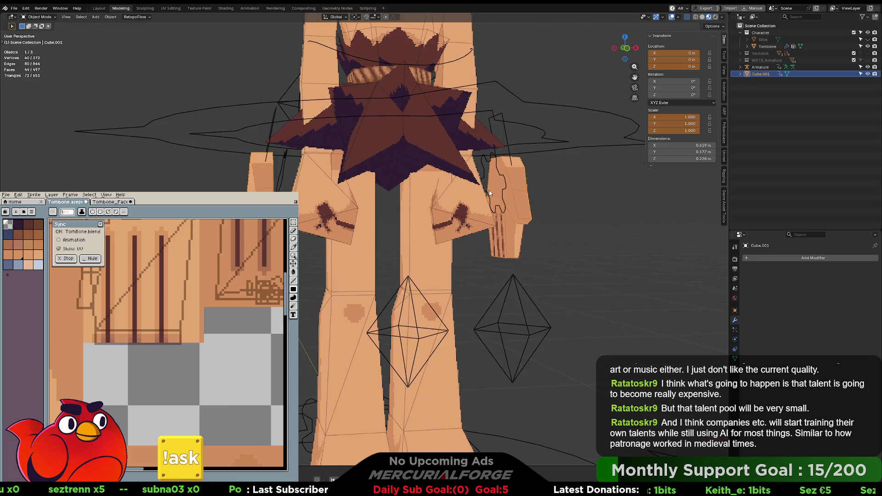
mouse_move(489, 193)
middle_mouse_down()
mouse_move(499, 237)
mouse_move(508, 203)
mouse_move(325, 200)
mouse_move(335, 208)
middle_mouse_up()
scroll(335, 205, "up", 5)
middle_click_drag(423, 202, 436, 203)
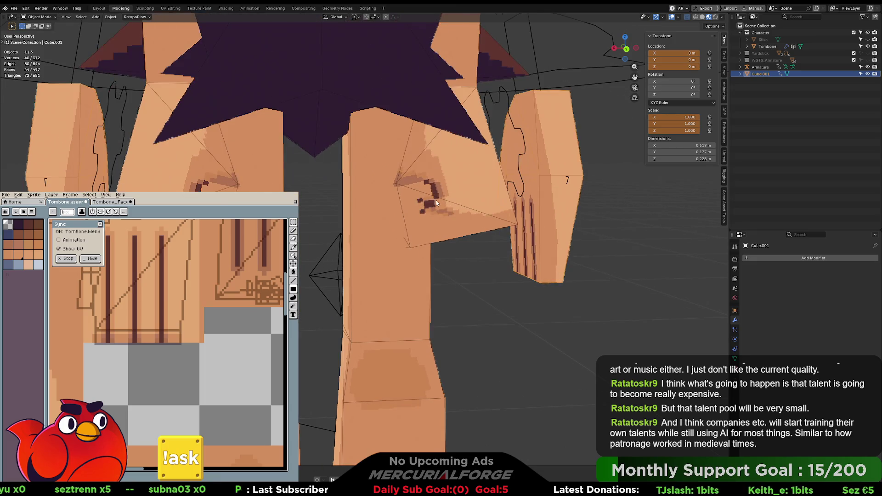
middle_click_drag(219, 309, 210, 367)
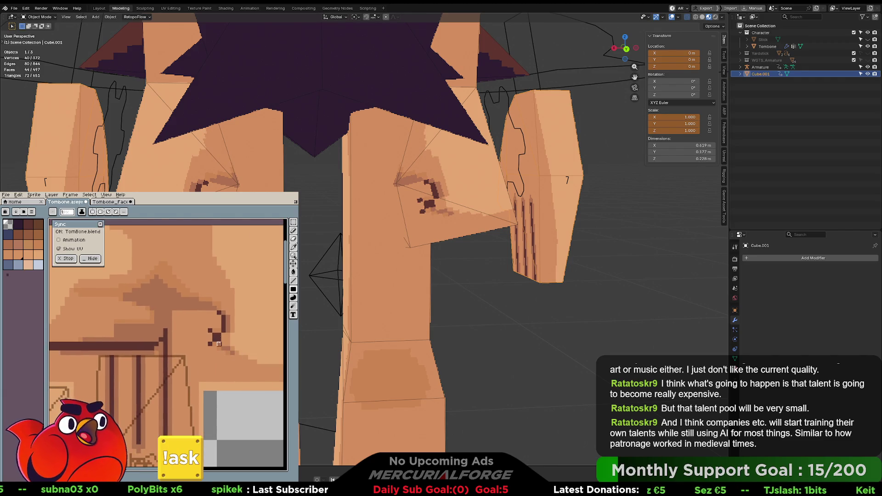
- Pick the dark palette colour and add a dark pixel to the hip mark
left_click(223, 340, "alt")
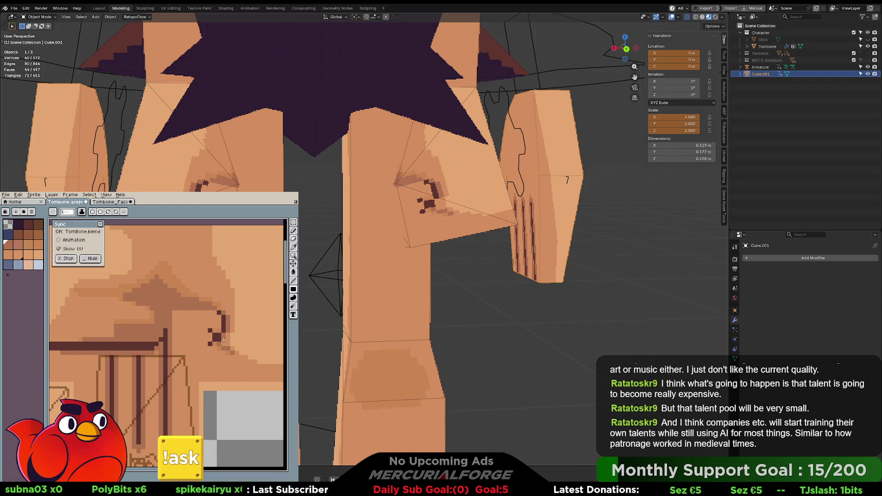
left_click(220, 332, "alt")
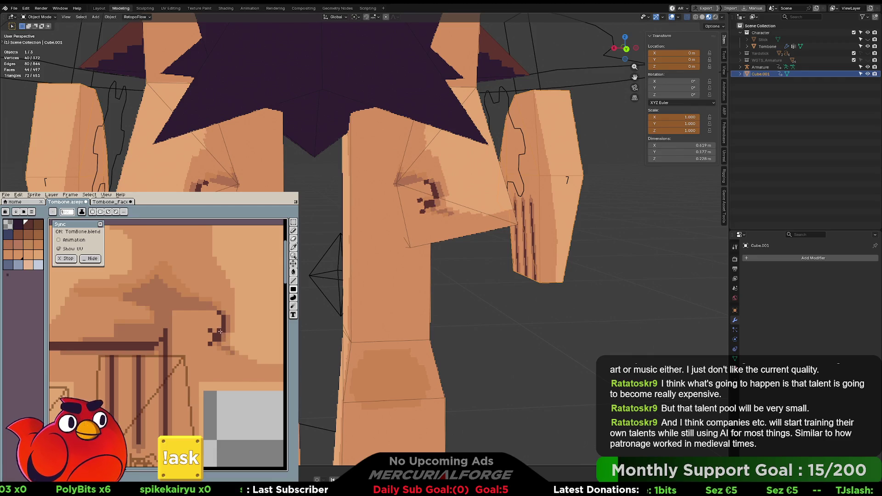
left_click(39, 224)
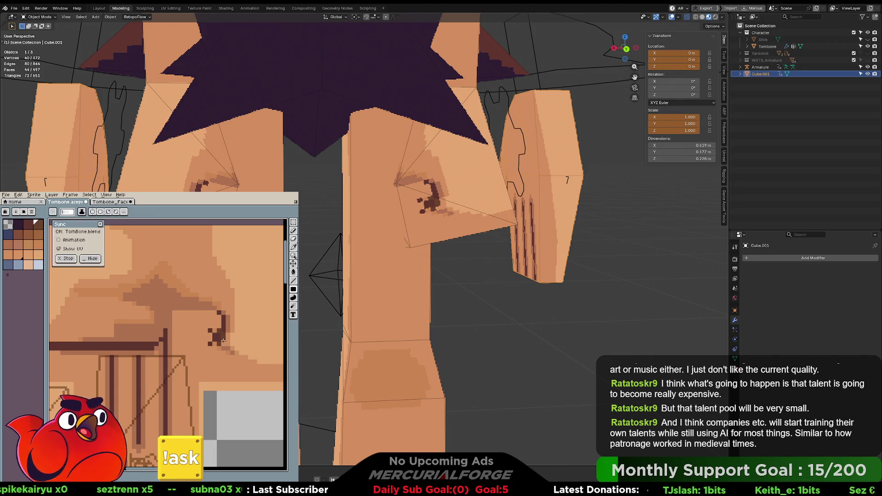
left_click(20, 236)
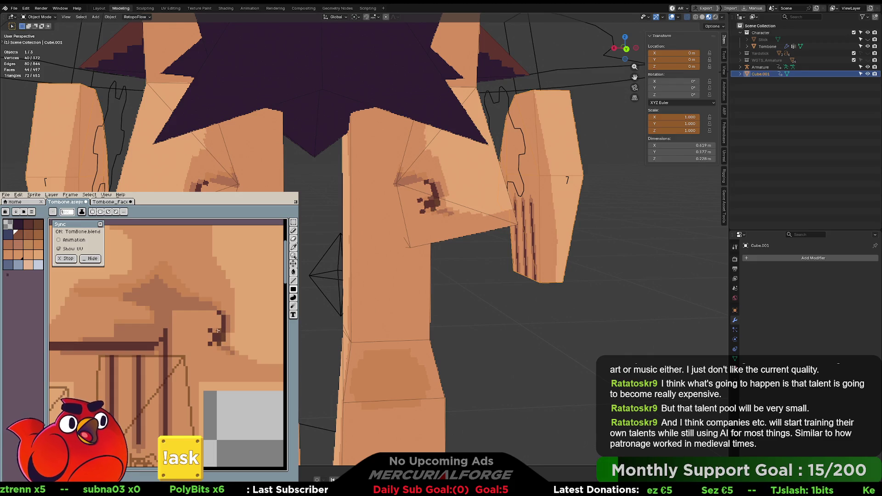
left_click(216, 342)
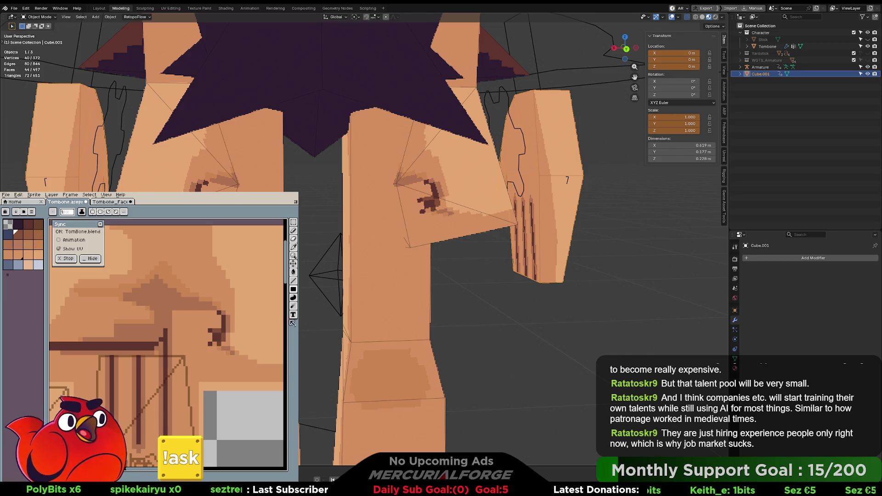
scroll(441, 230, "down", 5)
mouse_move(445, 211)
middle_mouse_down("shift")
mouse_move(551, 211)
mouse_move(513, 219)
middle_mouse_up("shift")
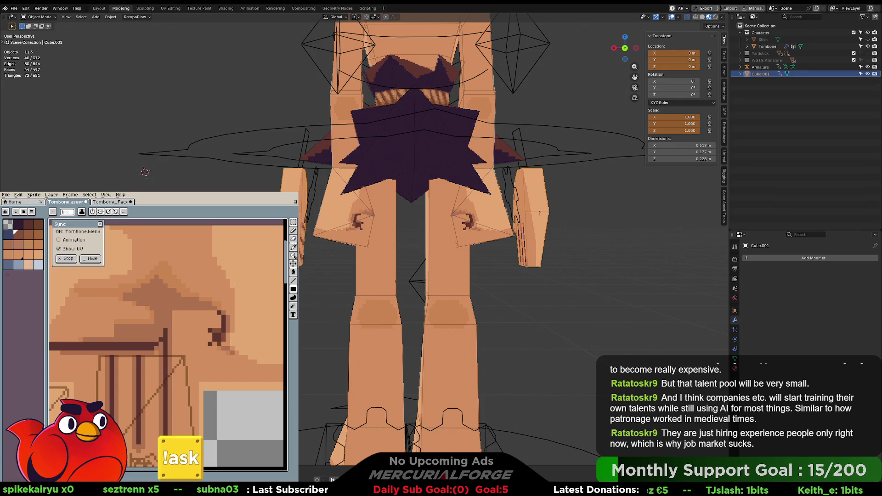
- Sample the dark colour of the hip mark from the canvas for painting
key("i")
key("b")
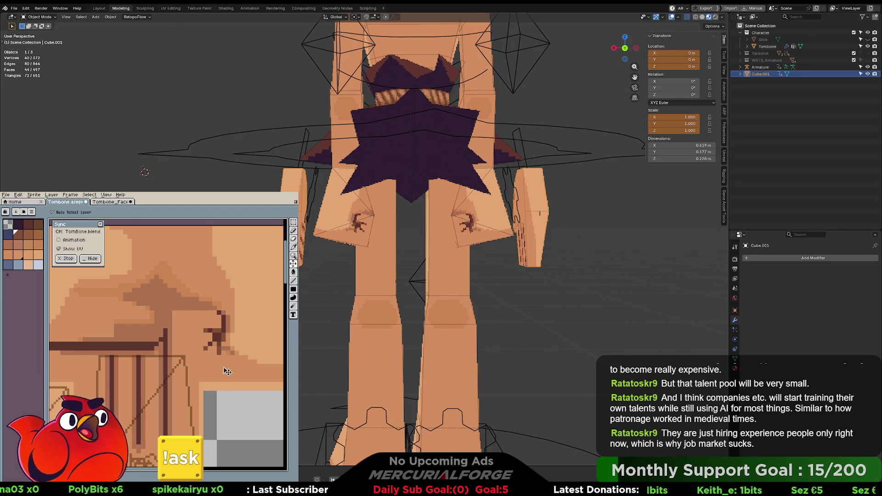
left_click(217, 356, "alt")
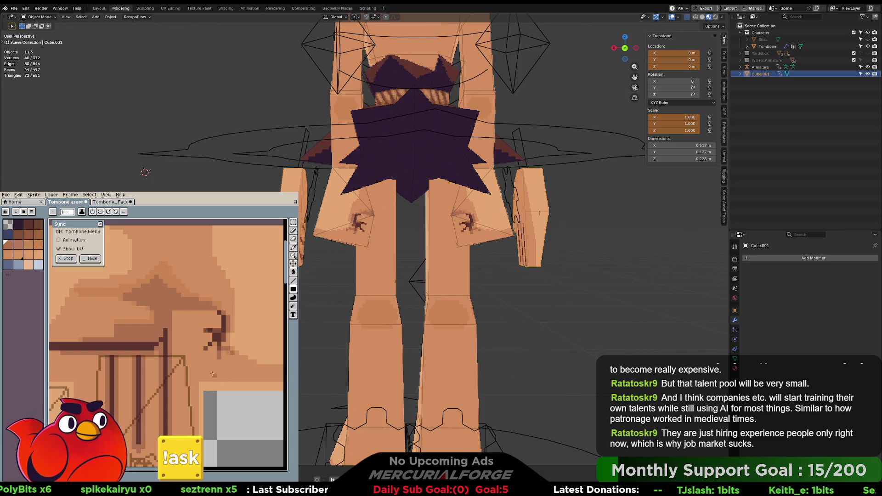
scroll(481, 234, "down", 3)
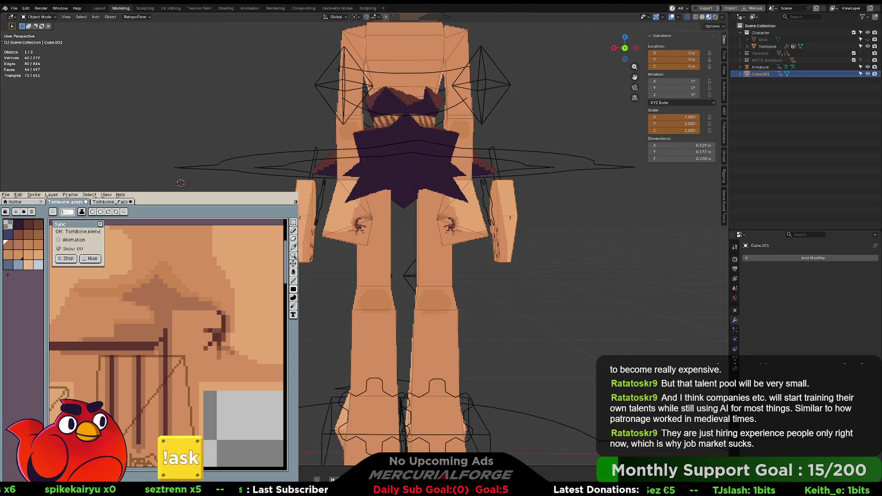
scroll(481, 234, "up", 6)
scroll(480, 234, "up", 5)
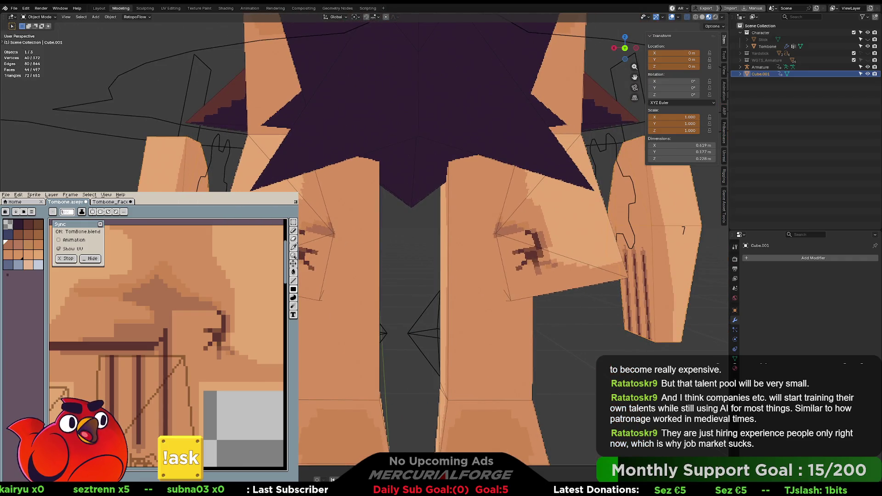
key("i")
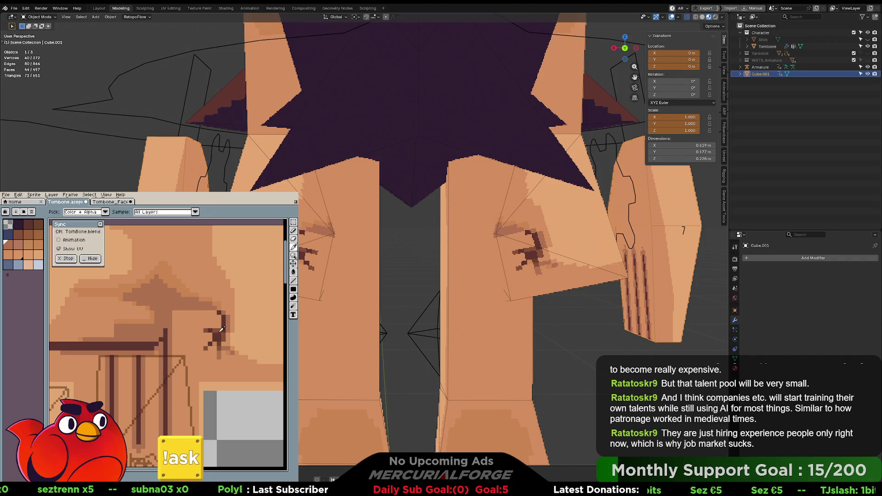
left_click(220, 330)
key("b")
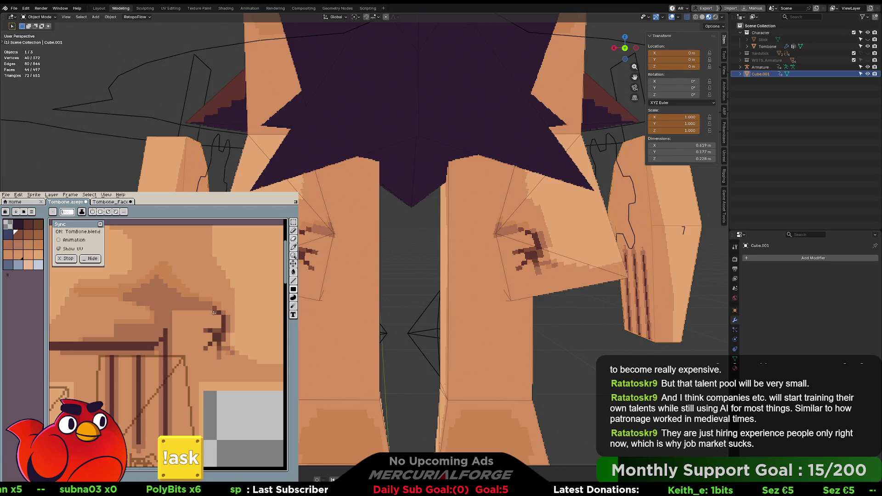
- Paint two more dark pixels on the hip mark, then undo a trial straight line
left_click(214, 312)
left_click(214, 307)
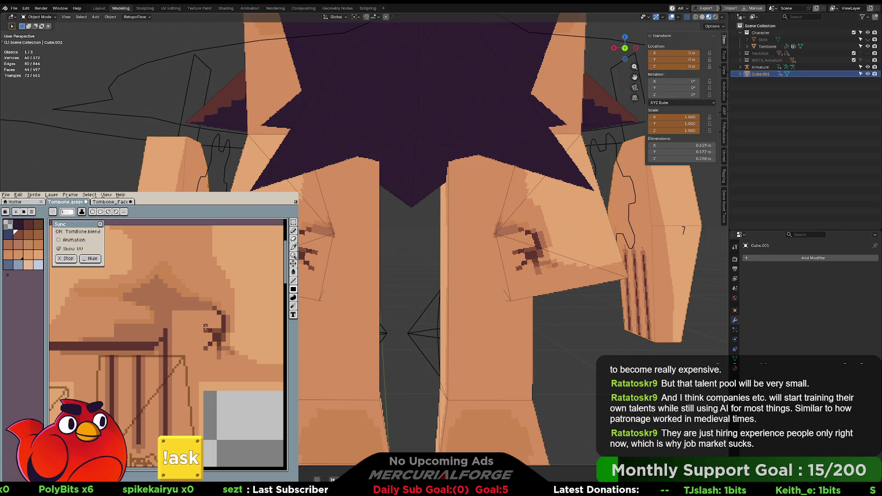
left_click(186, 307, "shift")
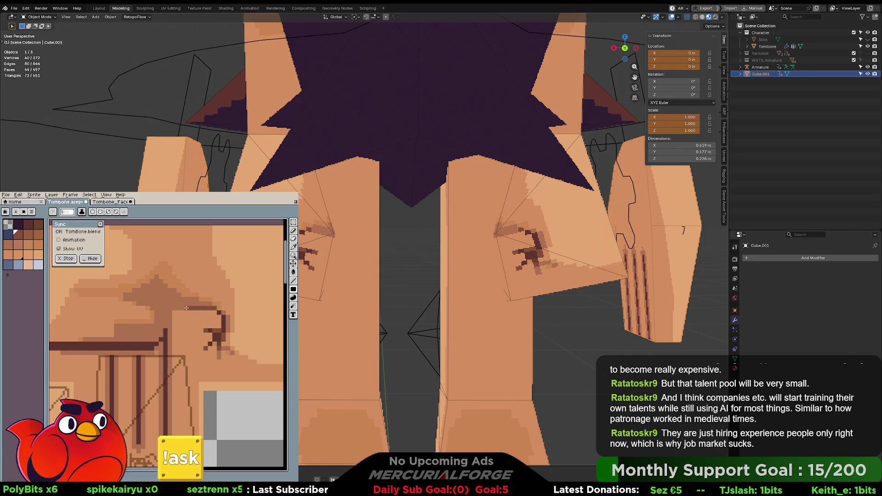
key("ctrl+z")
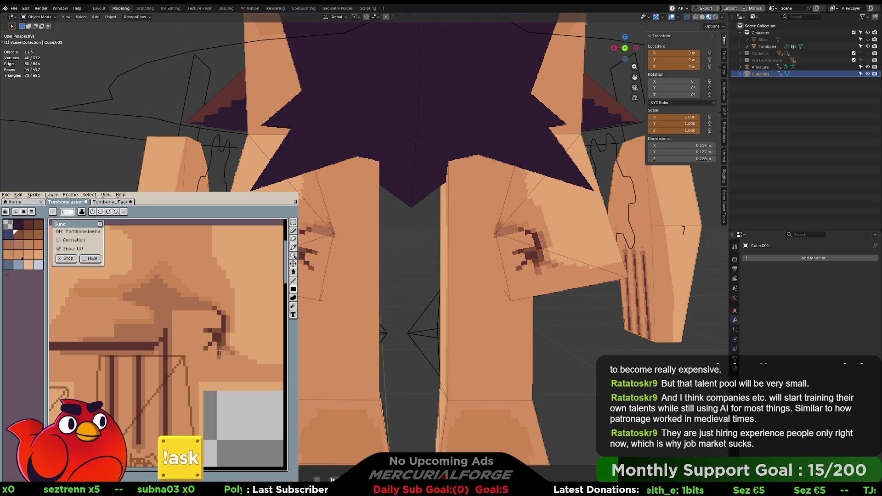
scroll(512, 249, "down", 8)
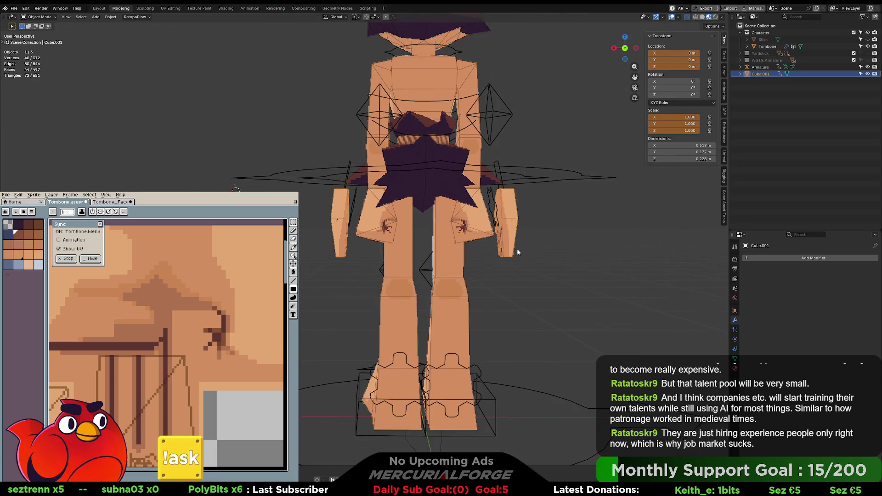
- Toggle X-ray on and off, orbit to the caveman's front hips, and align the texture with dark brown picked
scroll(489, 252, "up", 3)
left_click(687, 16)
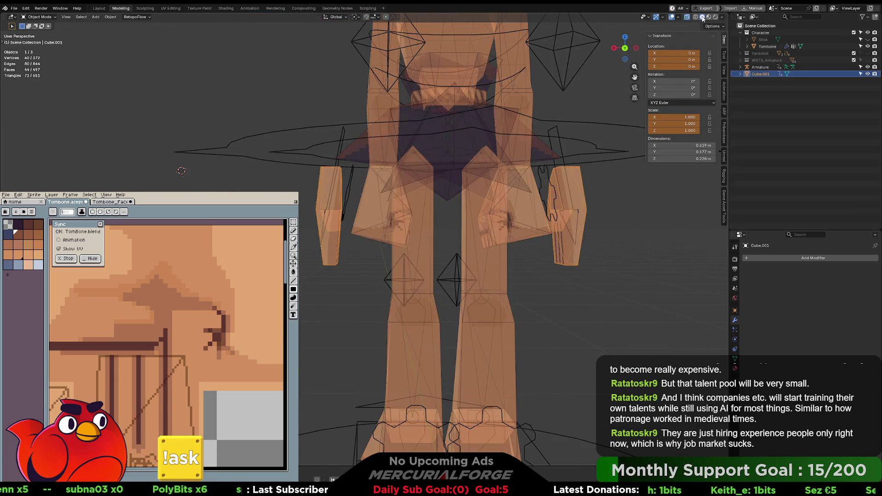
key("alt+z")
scroll(505, 244, "down", 5)
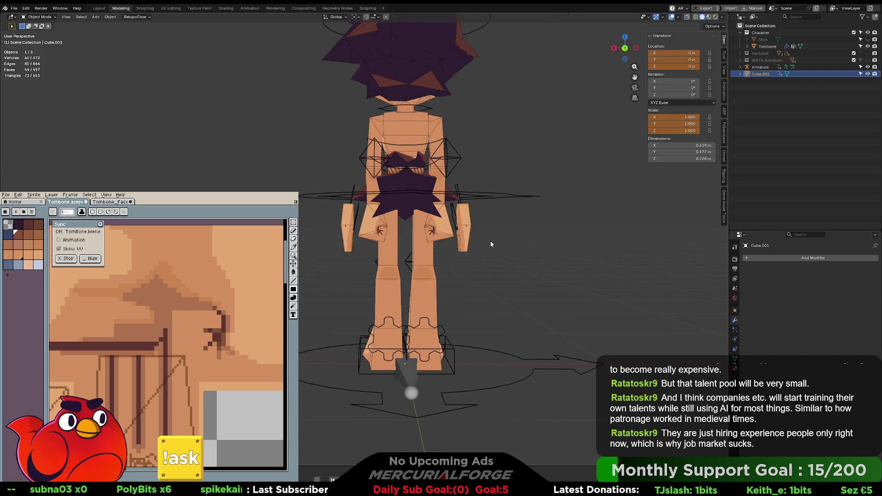
mouse_move(382, 258)
middle_mouse_down()
mouse_move(509, 249)
mouse_move(534, 250)
mouse_move(540, 260)
middle_mouse_up()
scroll(442, 245, "up", 5)
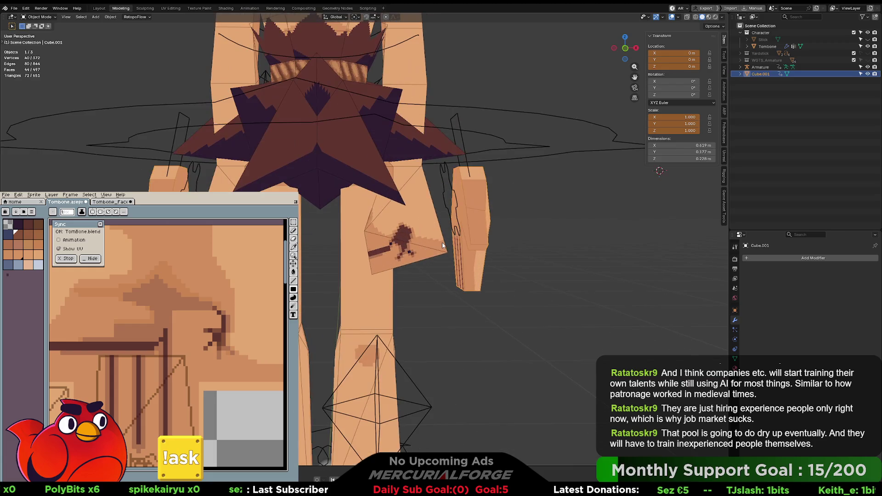
middle_click_drag(178, 317, 174, 348)
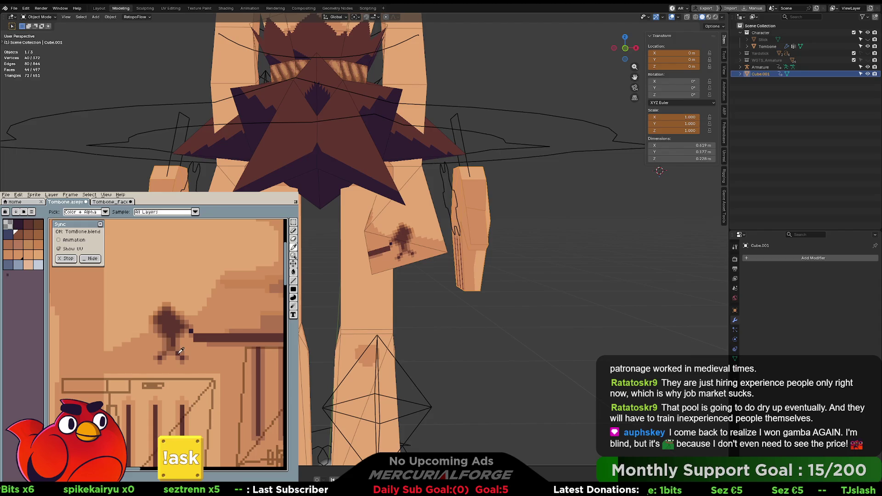
left_click(177, 354, "alt")
left_click(160, 357, "alt")
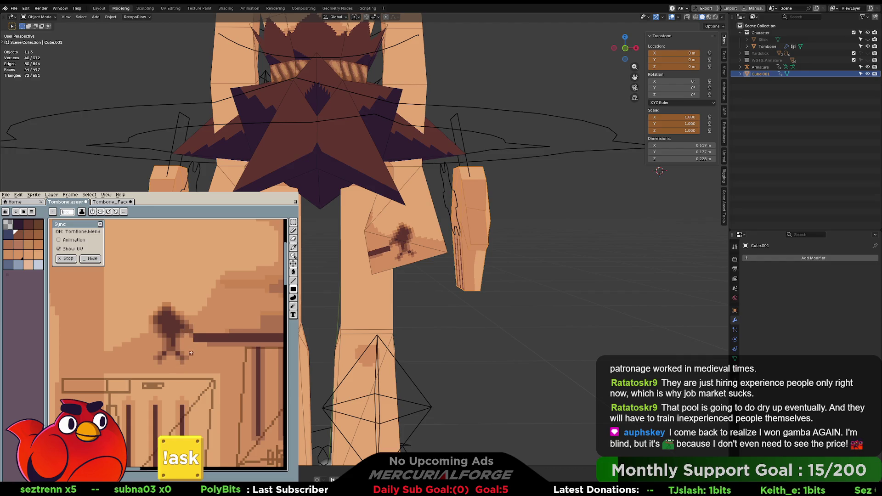
- Paint over the old dark hip bar with sampled skin colour
middle_click_drag(349, 216, 459, 218)
middle_click_drag(238, 336, 177, 340)
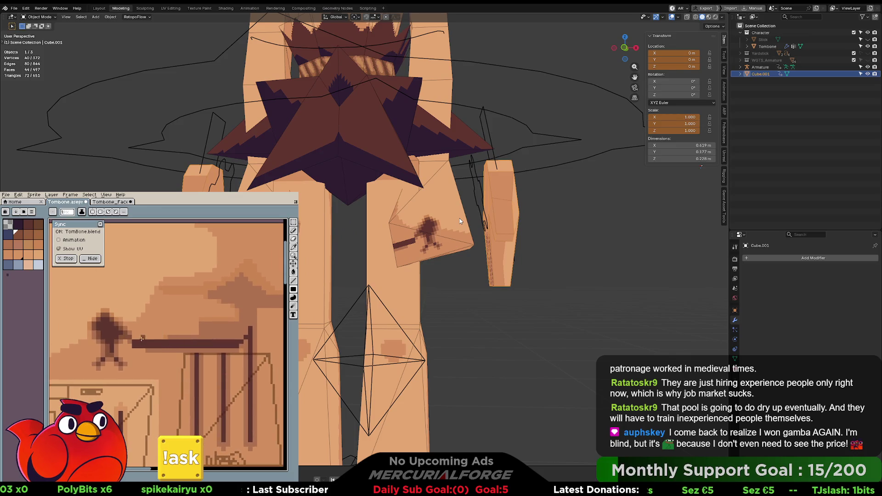
left_click(131, 343, "alt")
left_click_drag(133, 342, 157, 346)
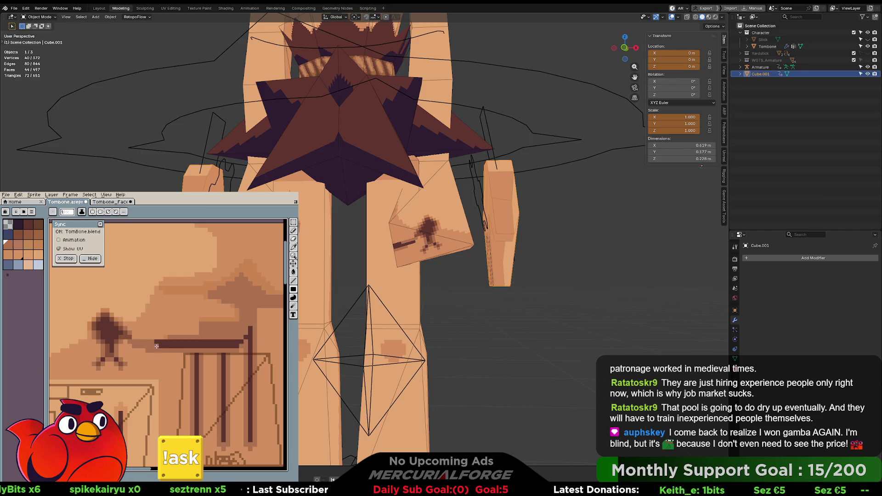
left_click(159, 347, "alt")
mouse_move(157, 343)
left_mouse_down()
mouse_move(185, 345)
mouse_move(138, 344)
left_mouse_up()
- Redraw the hip line in the darkest brown, extending it leftward with the pencil
left_click(188, 344, "alt")
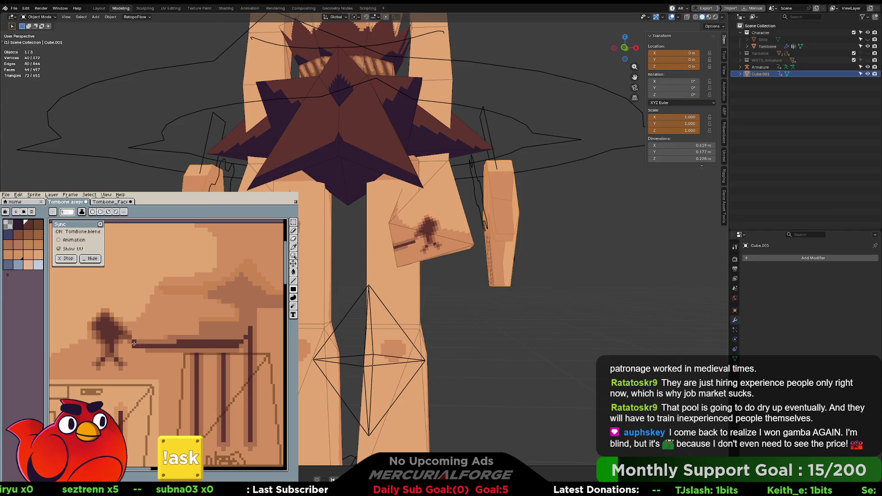
left_click(39, 225)
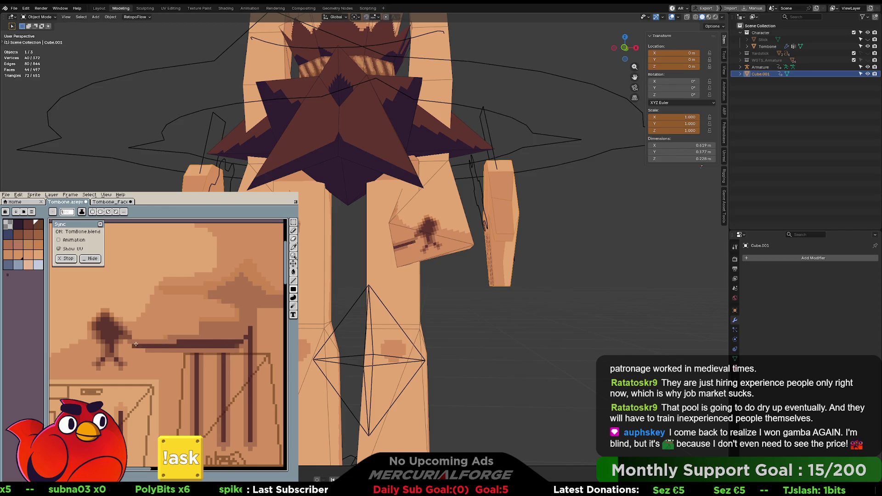
key("b")
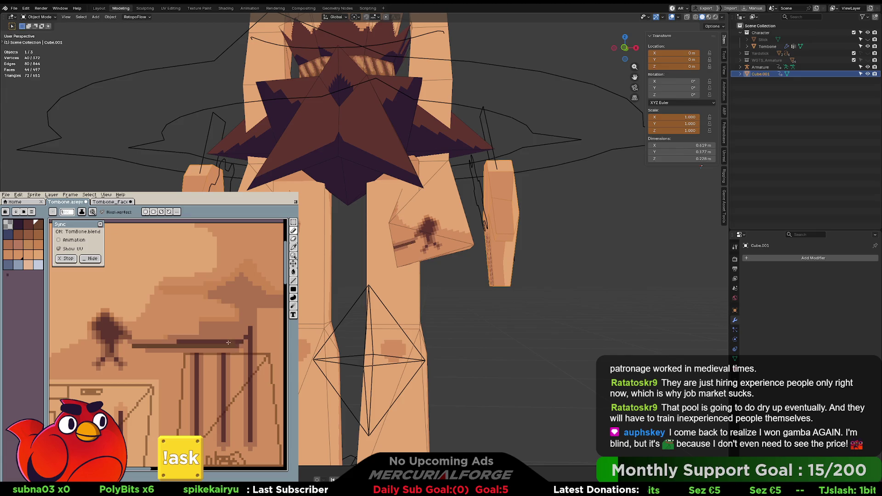
left_click_drag(208, 342, 171, 341)
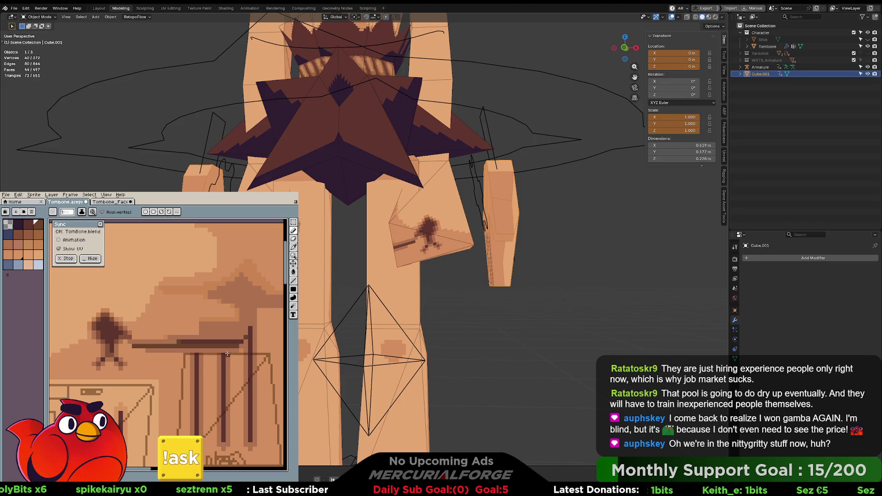
mouse_move(414, 244)
middle_mouse_down()
mouse_move(472, 239)
mouse_move(430, 250)
middle_mouse_up()
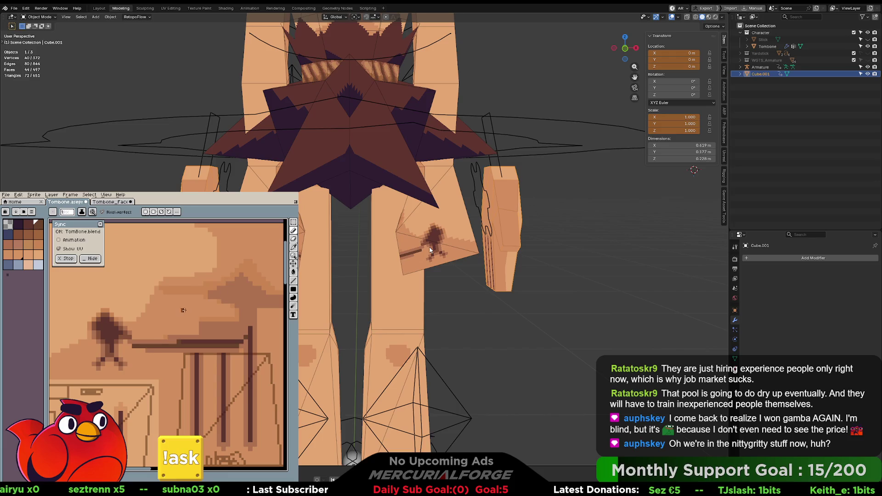
- Sample a darker brown and redraw the horizontal line reaching further left to the post
key("i")
left_click(238, 343)
key("b")
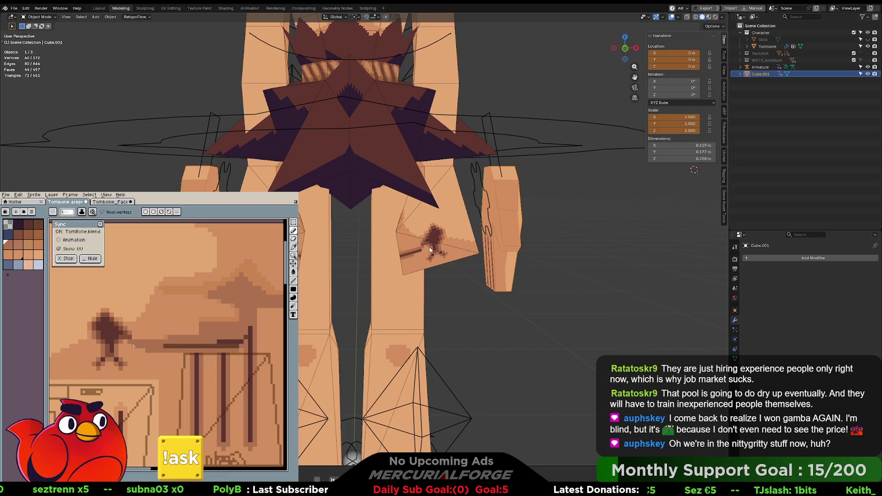
left_click(138, 345, "shift")
key("ctrl+z")
left_click(244, 339, "alt")
left_click(158, 341, "shift")
left_click(129, 341, "shift")
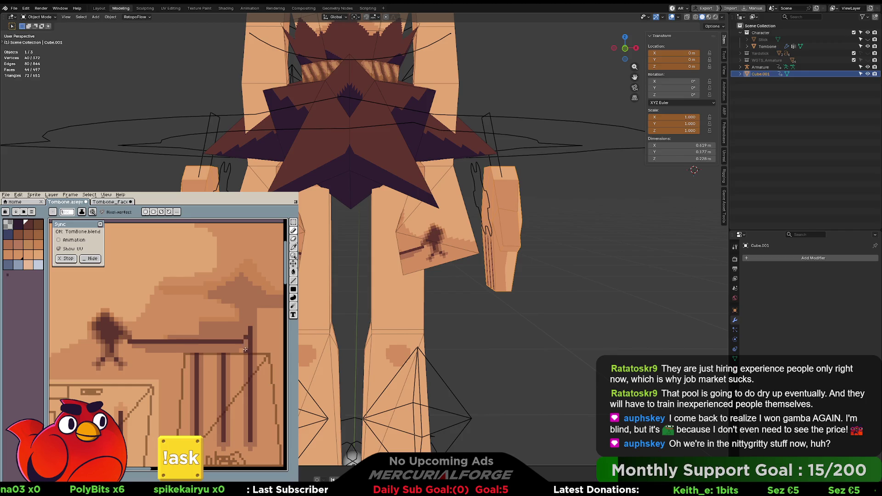
middle_click_drag(505, 258, 457, 238)
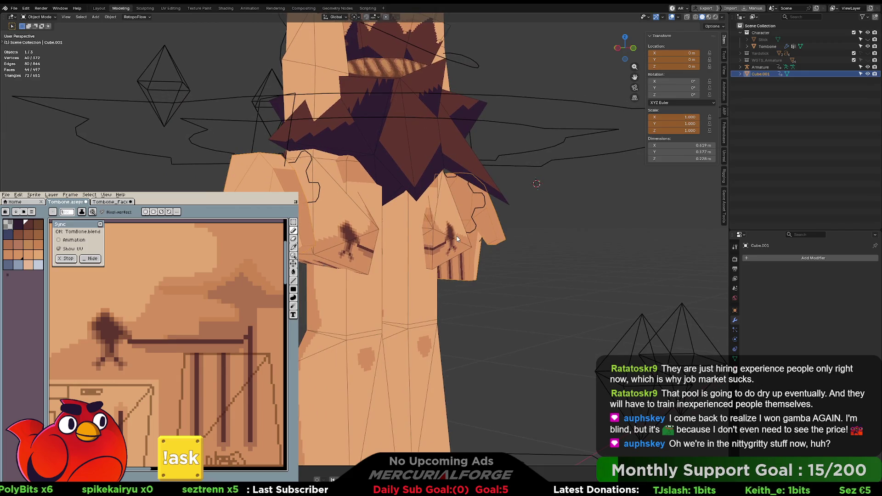
left_click(454, 245)
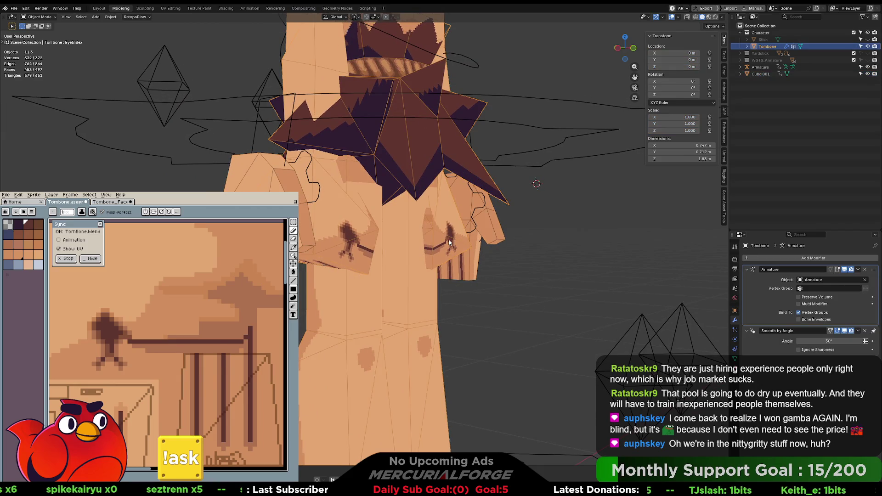
- In Edit Mode, move the hand's linked faces out to the side, deselect, and enable X-ray
key("Tab")
key("l")
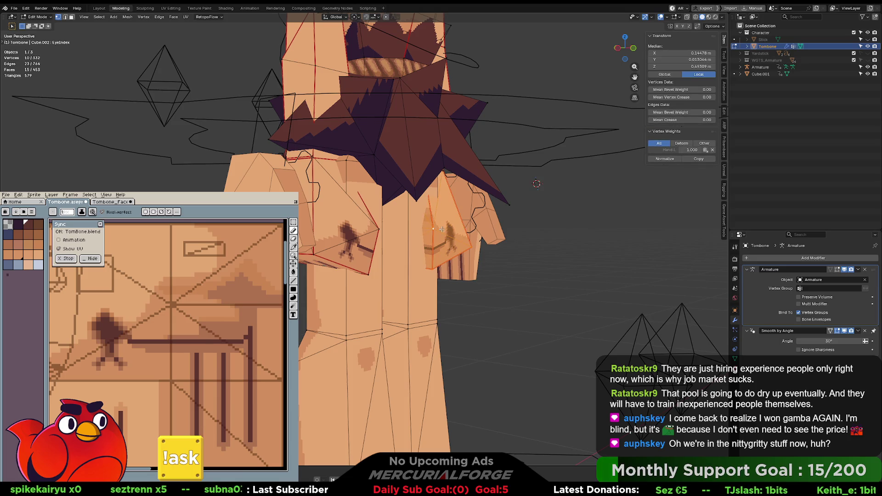
key("g")
left_click(637, 241)
key("alt+a")
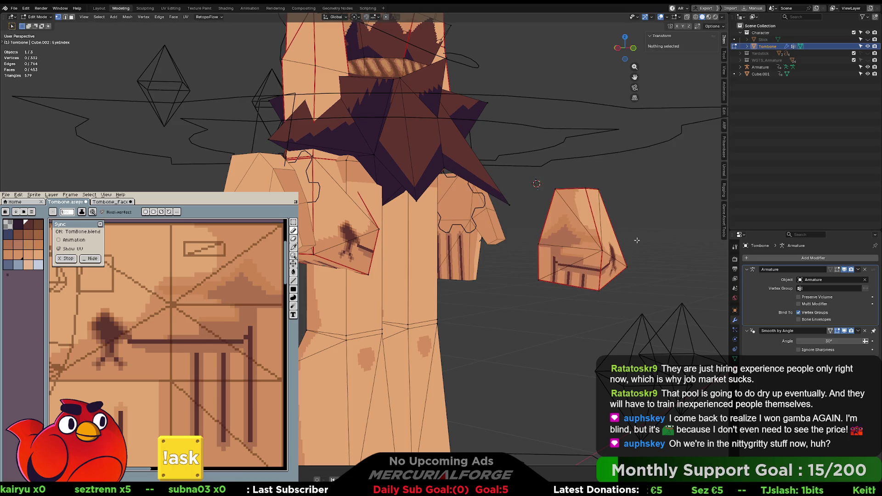
key("alt+z")
middle_click_drag(636, 240, 583, 243, "shift")
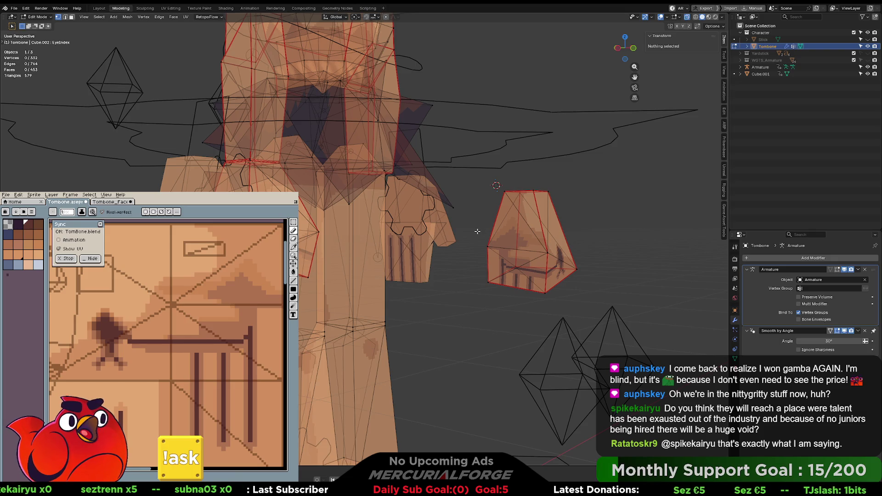
key("alt+Tab")
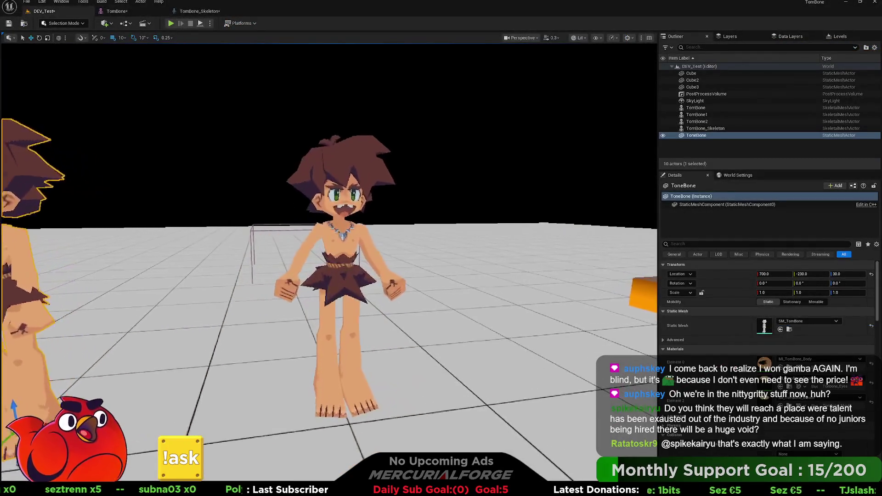
- Run the level in Play mode to check the TomBone character in-game
left_click(171, 23)
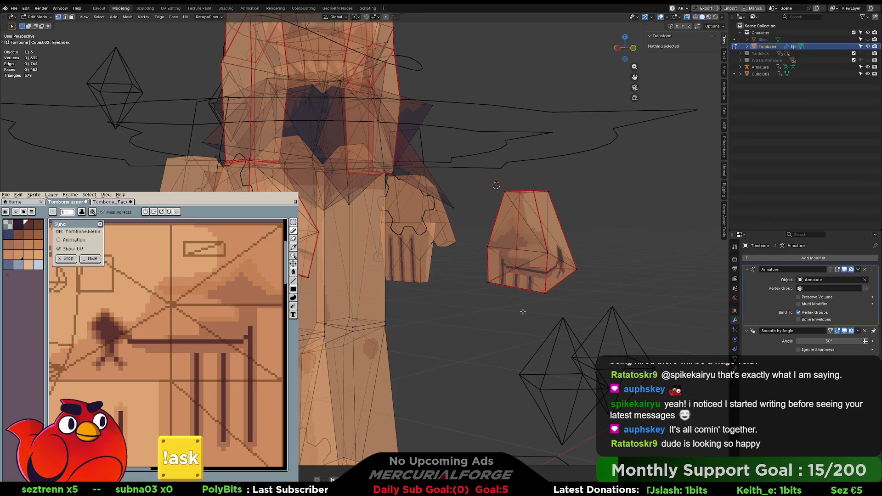
- Turn off X-ray on the caveman, check the hips, and drag in the Roll OBJ file for import
key("alt+z")
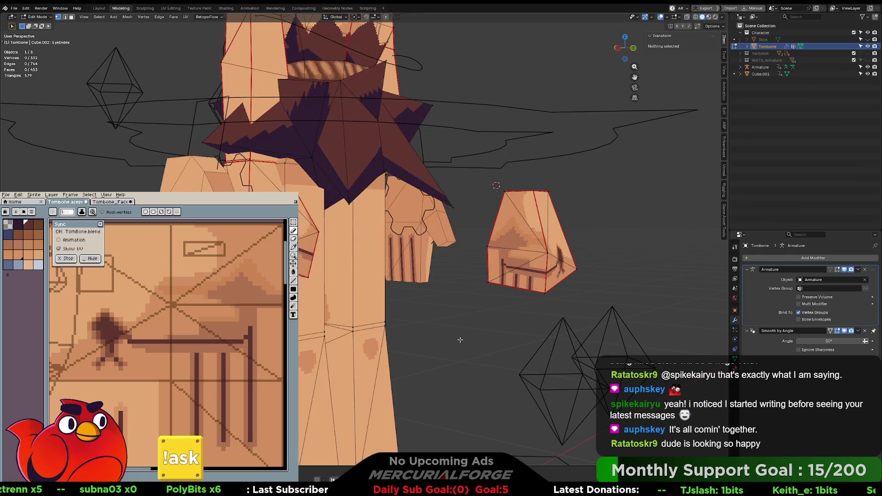
middle_click_drag(459, 339, 451, 320)
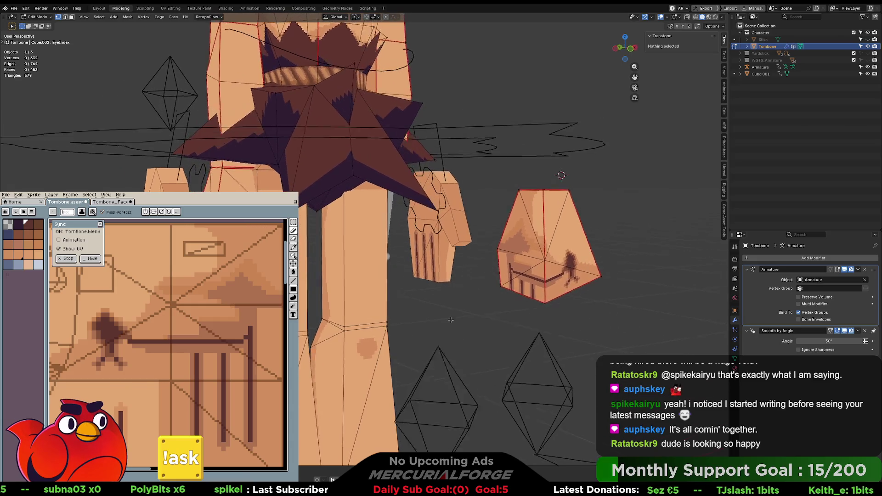
scroll(451, 320, "down", 5)
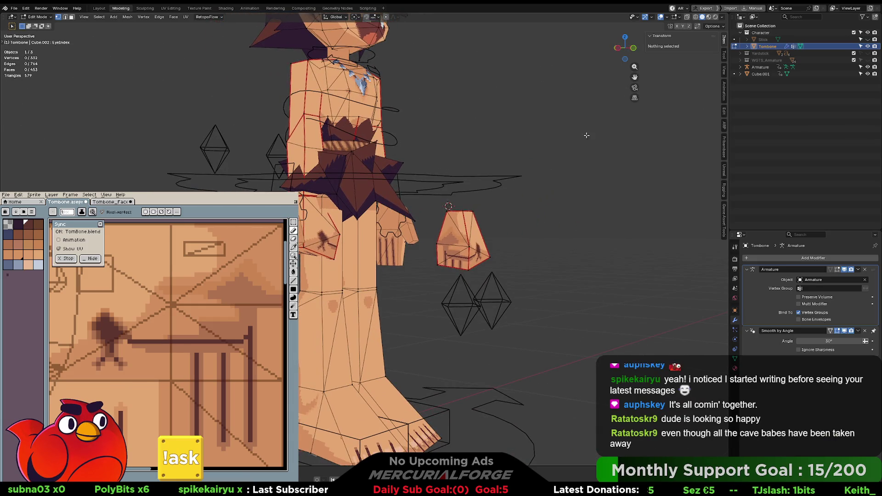
scroll(587, 135, "up", 3)
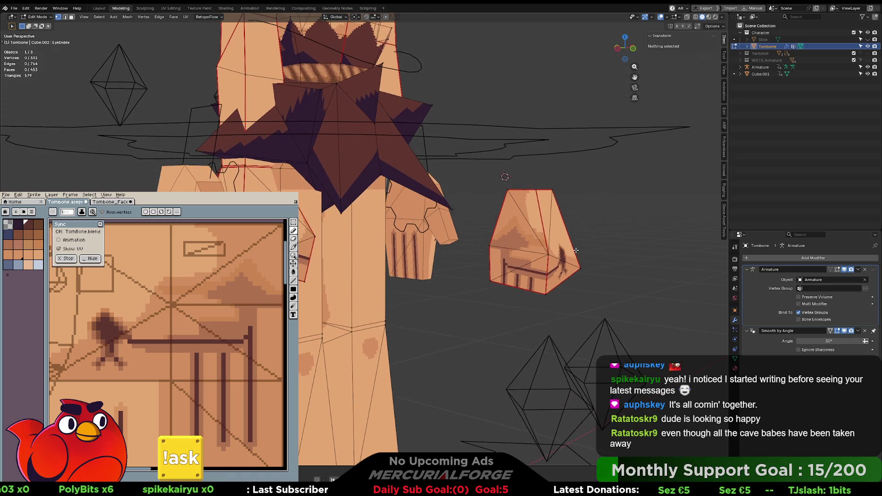
middle_click_drag(576, 250, 561, 250)
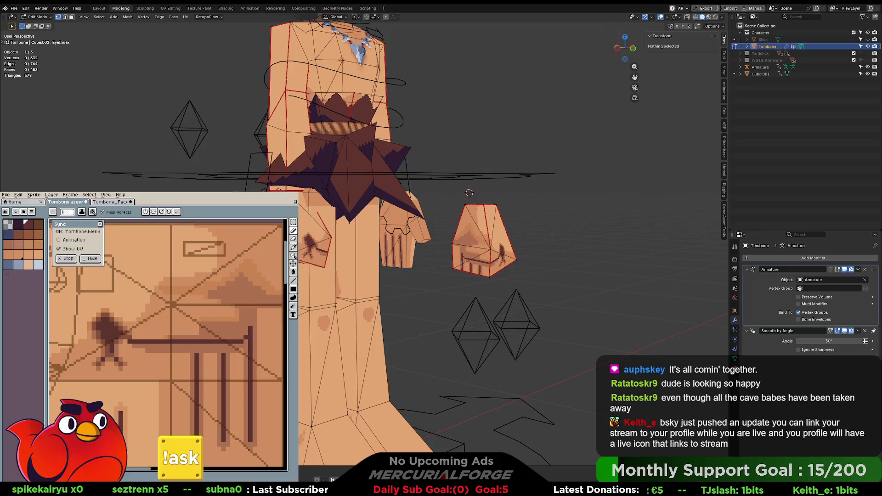
left_click_drag(598, 239, 615, 240)
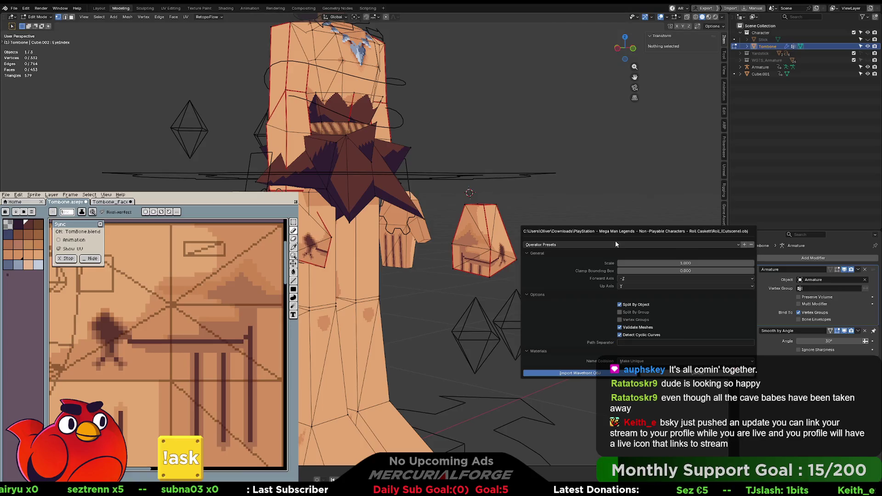
- Import the Roll OBJ model and move it to a new spot in the scene
left_click(624, 374)
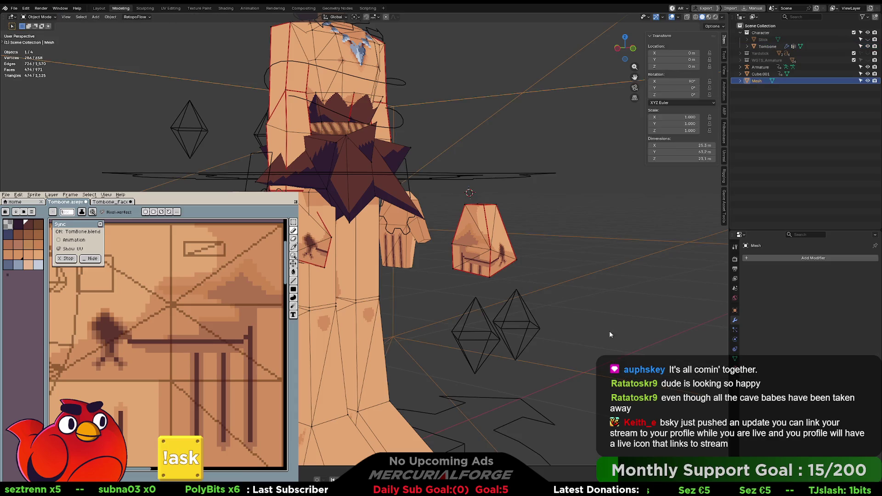
scroll(578, 307, "down", 8)
middle_click_drag(441, 313, 551, 308)
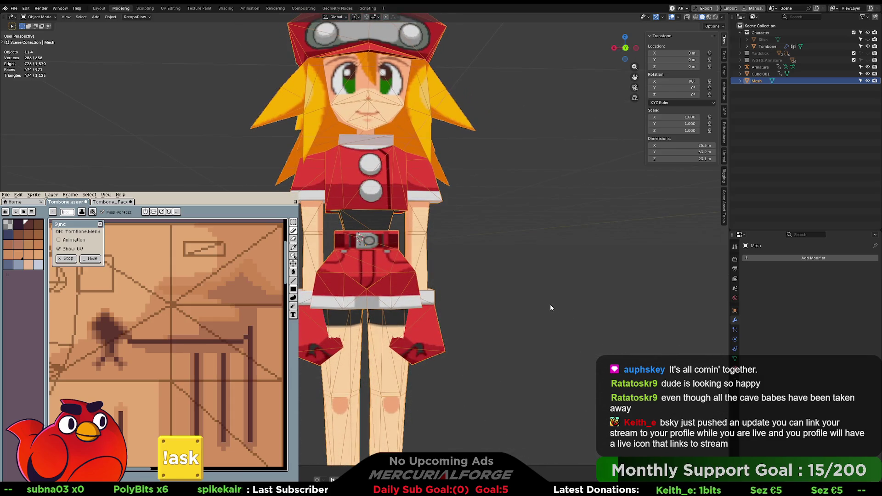
key("g")
left_click(556, 285)
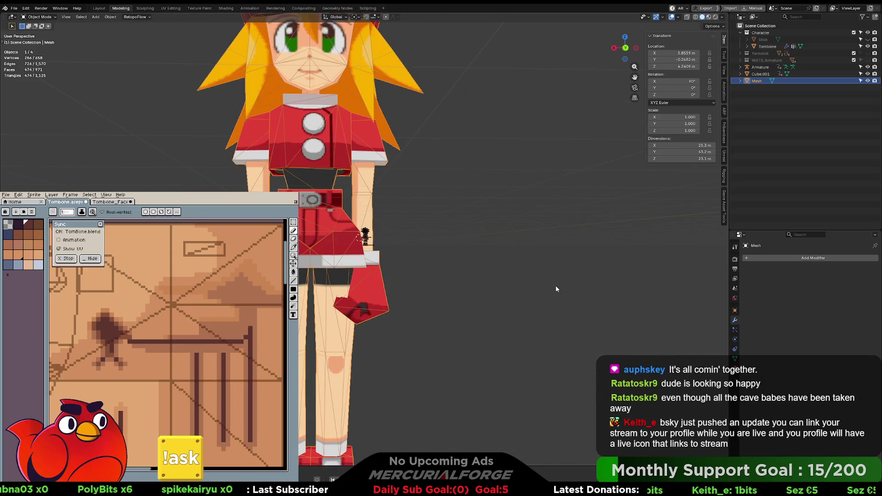
- Scale Roll down to the caveman's height, rotate her 180° on Z, and place her beside him
key("s")
left_click(337, 203)
key("g")
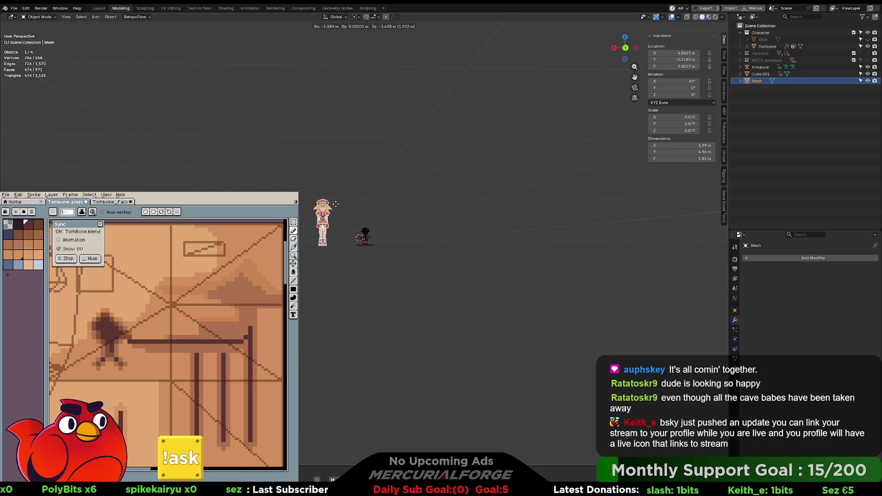
left_click(367, 218)
scroll(373, 221, "up", 10)
key("s")
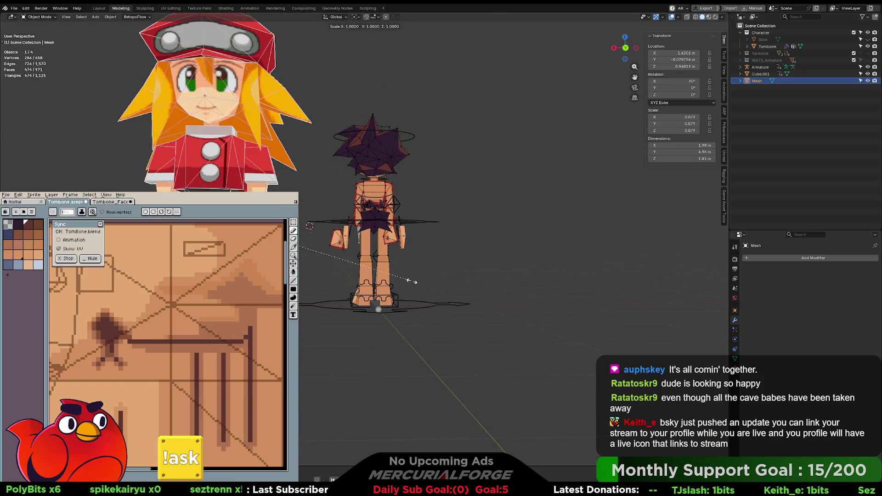
left_click(301, 242)
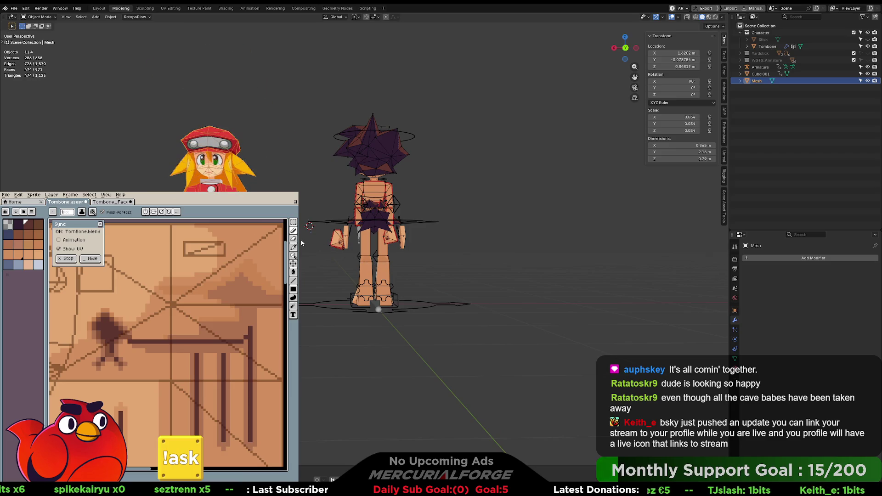
type("rz18")
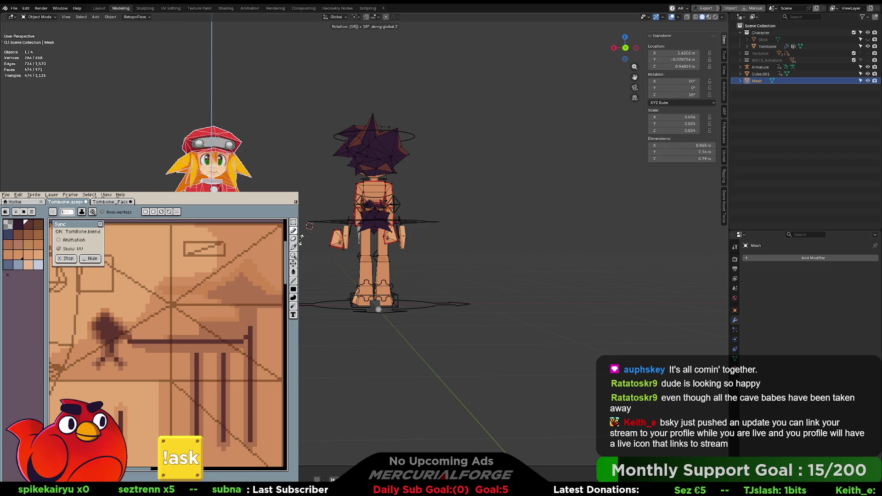
type("0")
key("Return")
key("g")
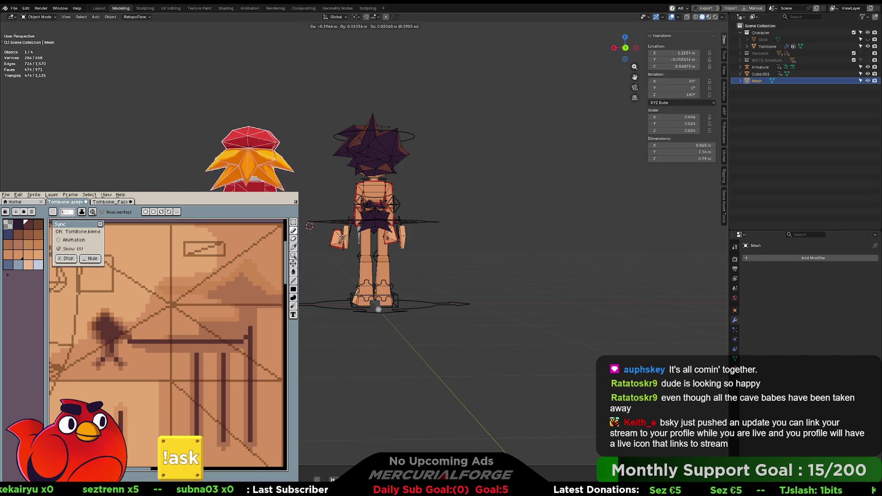
left_click(376, 238)
- Separate Roll's connected skirt into its own object and select it
key("Tab")
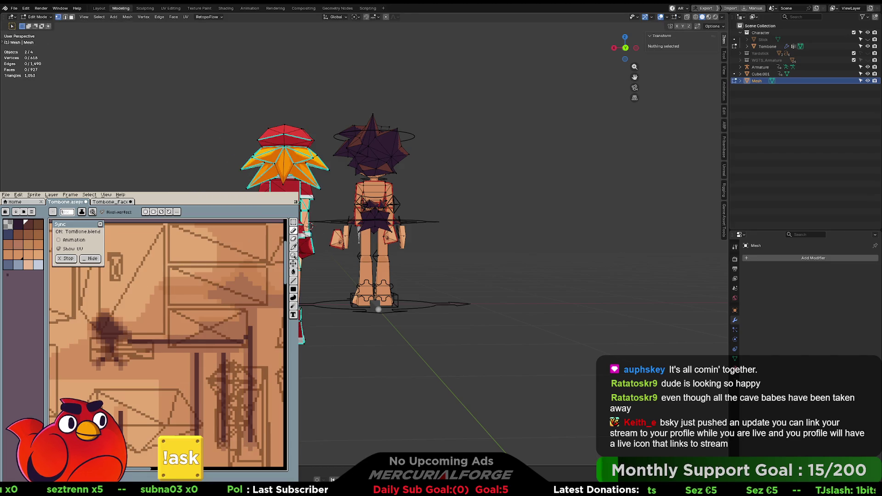
middle_click_drag(310, 226, 321, 226)
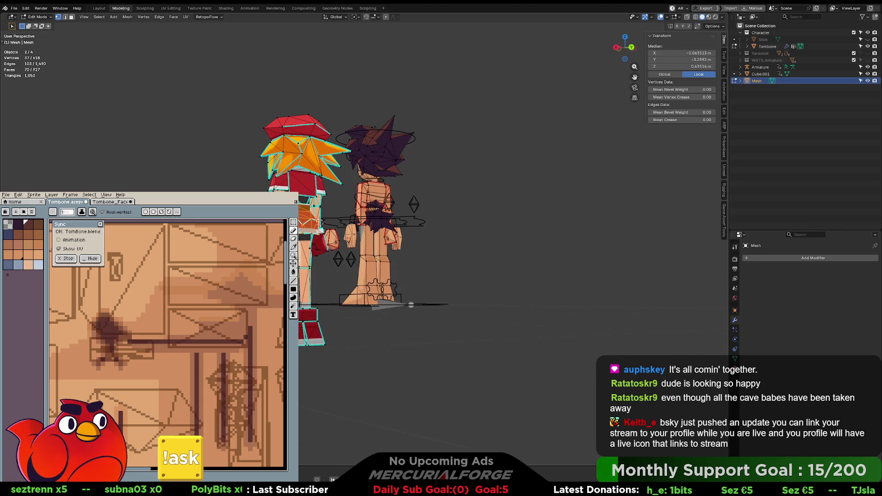
key("ctrl+KP_Add")
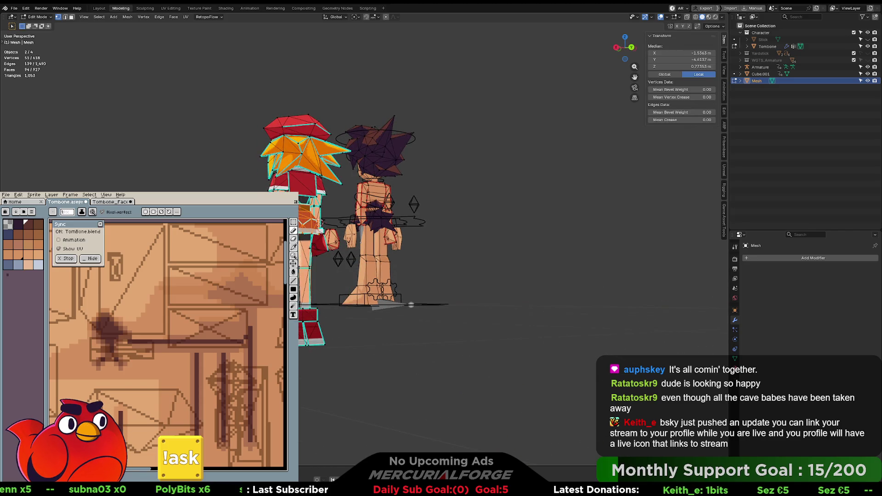
key("p")
key("s")
key("Tab")
left_click(305, 224)
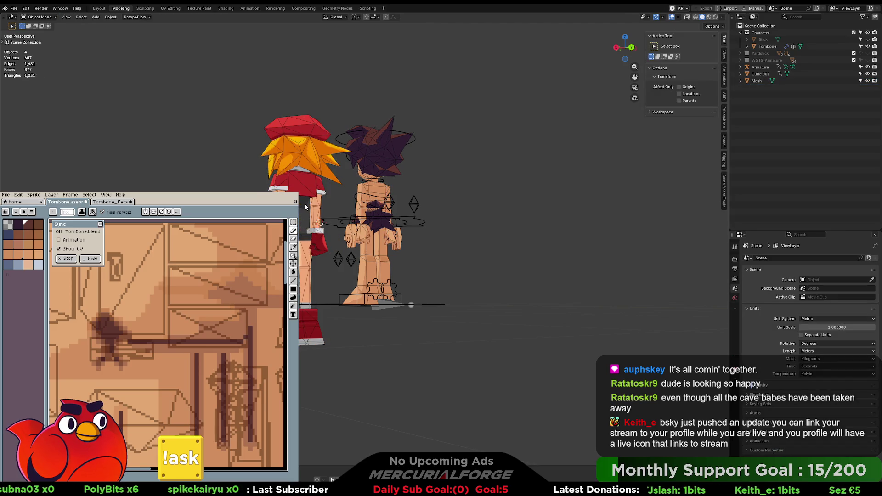
- Split the left skirt flap off the skirt into its own object
scroll(306, 240, "up", 4)
key("KP_Decimal")
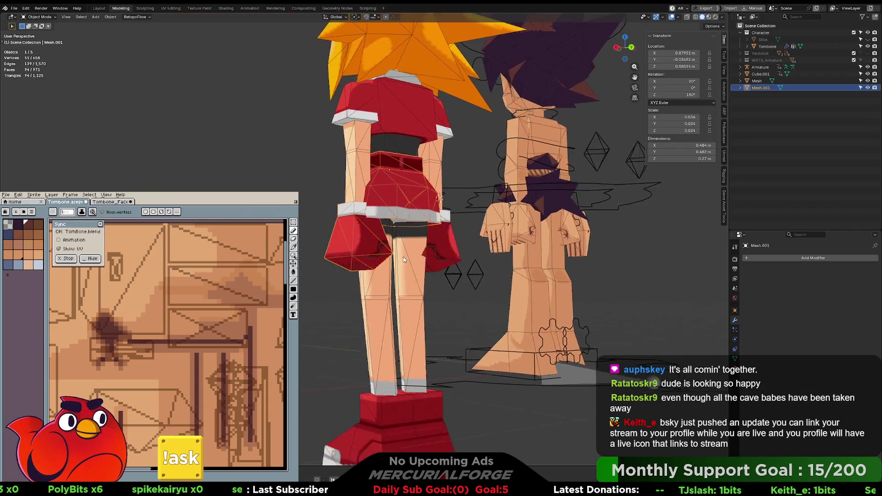
key("Tab")
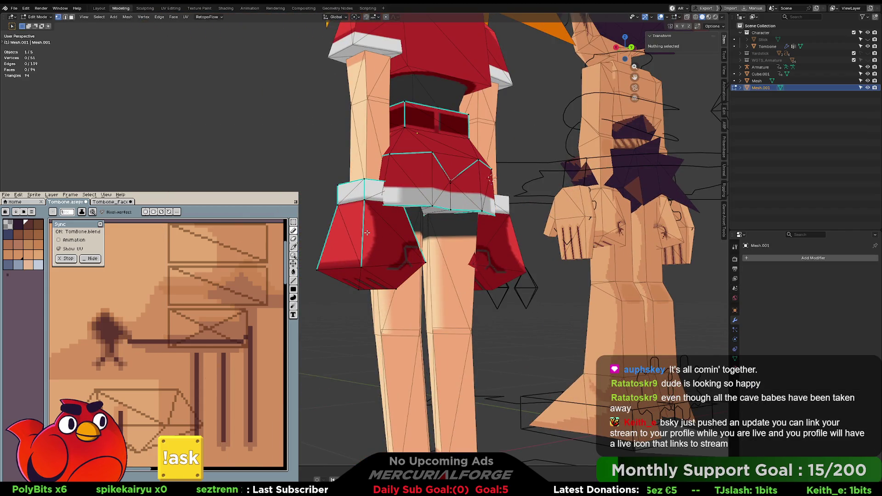
key("l")
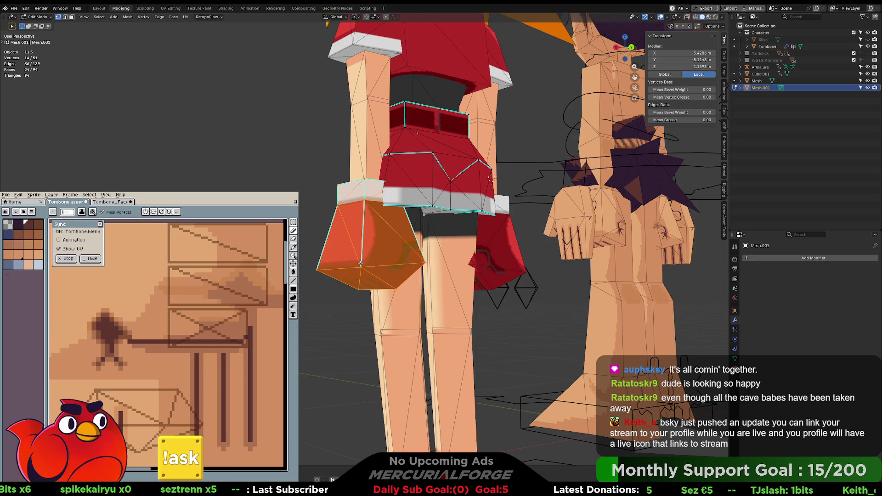
key("p")
left_click(361, 263)
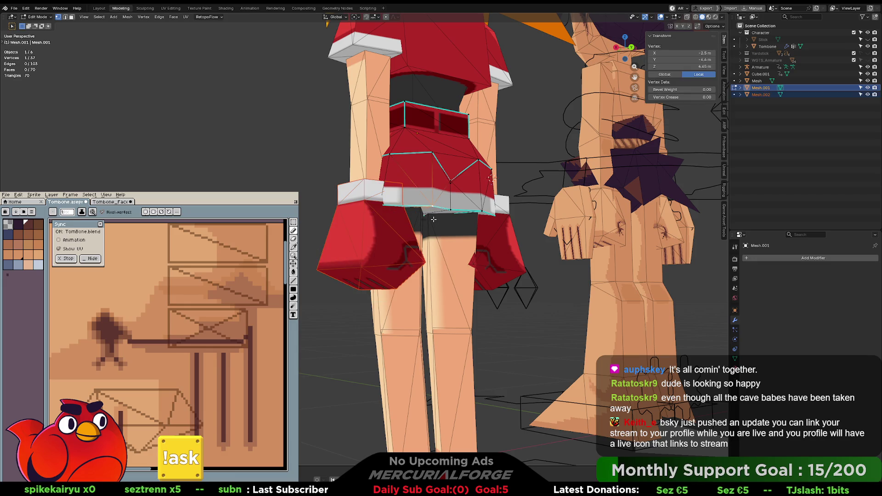
- Delete Roll's leftover skirt and body, keeping only the flap
key("KP_7")
mouse_move(430, 199)
middle_mouse_down()
mouse_move(432, 207)
mouse_move(441, 174)
middle_mouse_up()
key("Tab")
left_click(401, 164)
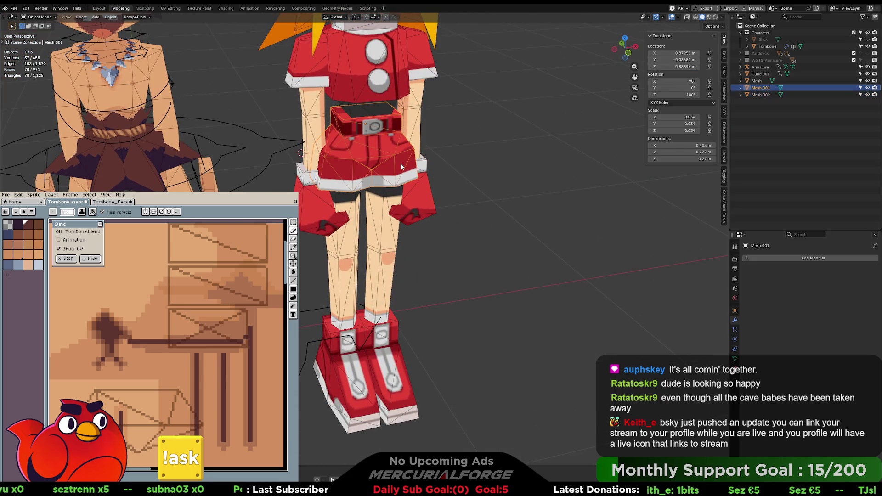
key("Delete")
left_click(388, 188)
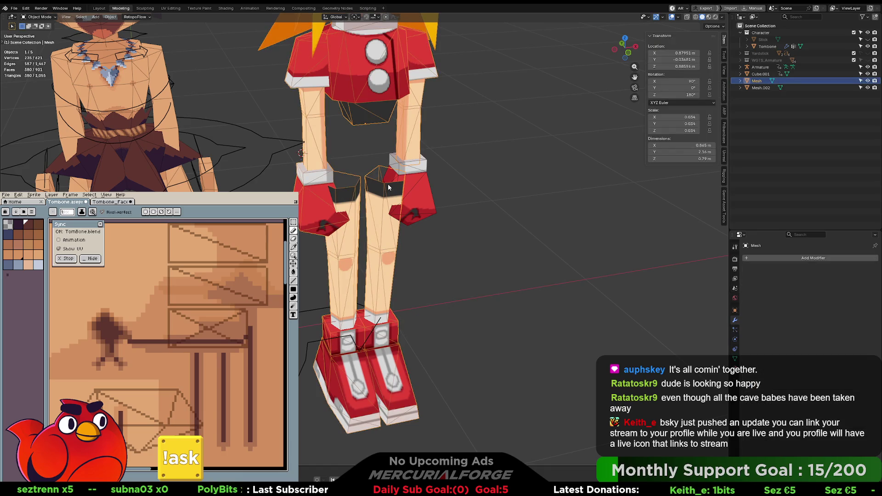
key("Delete")
- Select the red skirt flap and inspect its painted side from several angles
left_click(405, 180)
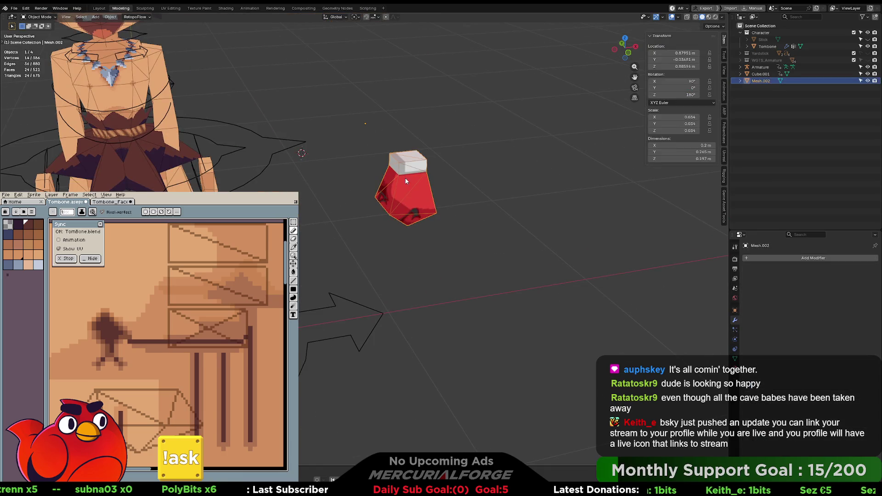
mouse_move(410, 205)
middle_mouse_down()
mouse_move(412, 191)
mouse_move(322, 240)
mouse_move(436, 206)
middle_mouse_up()
scroll(423, 219, "up", 5)
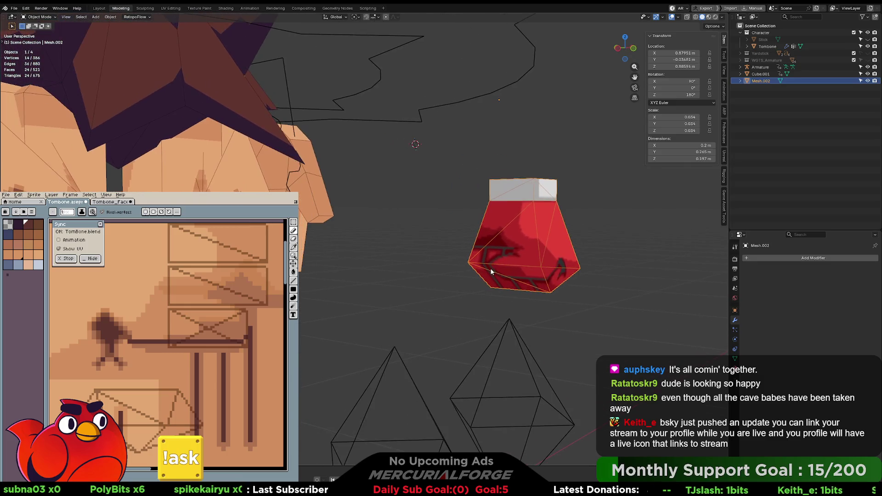
mouse_move(491, 265)
middle_mouse_down()
mouse_move(482, 242)
mouse_move(449, 266)
mouse_move(473, 262)
mouse_move(395, 240)
mouse_move(448, 258)
middle_mouse_up()
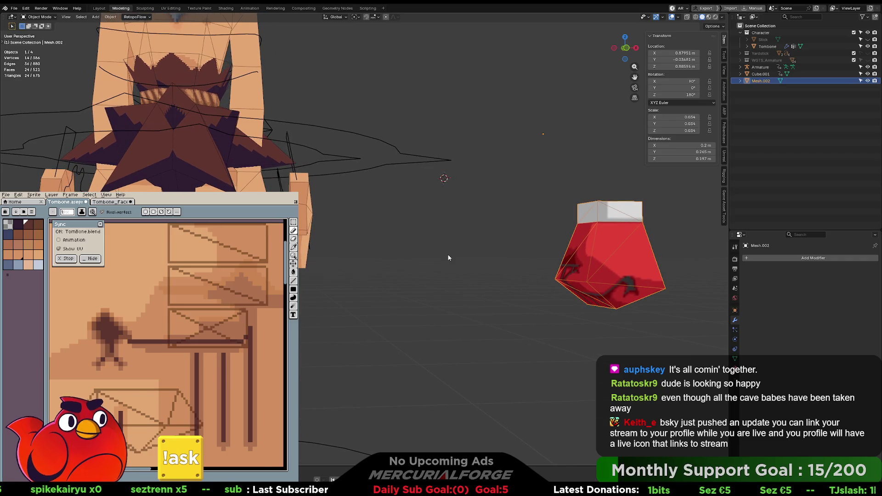
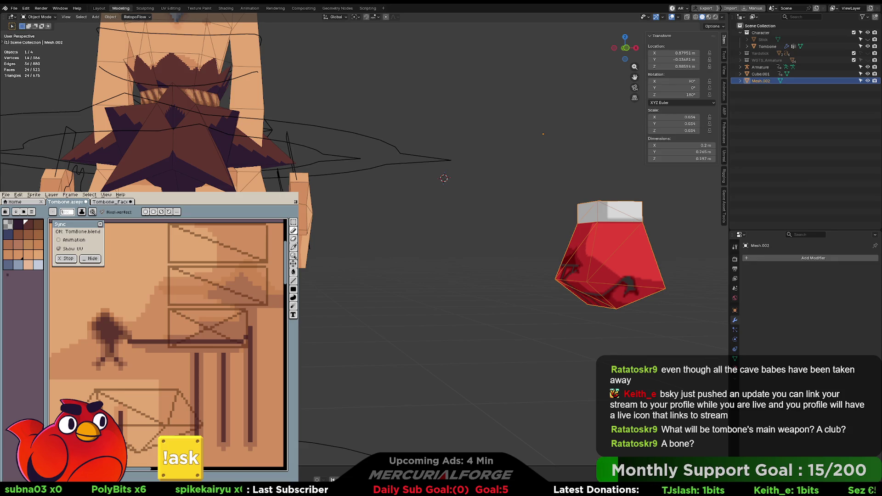
- Orbit, zoom and pan the viewport to bring the red mesh and the character's hand into view
mouse_move(537, 273)
middle_mouse_down()
mouse_move(553, 271)
mouse_move(478, 272)
mouse_move(507, 285)
mouse_move(553, 246)
mouse_move(565, 254)
mouse_move(463, 250)
mouse_move(482, 228)
mouse_move(484, 244)
mouse_move(470, 251)
middle_mouse_up()
scroll(470, 252, "down", 2)
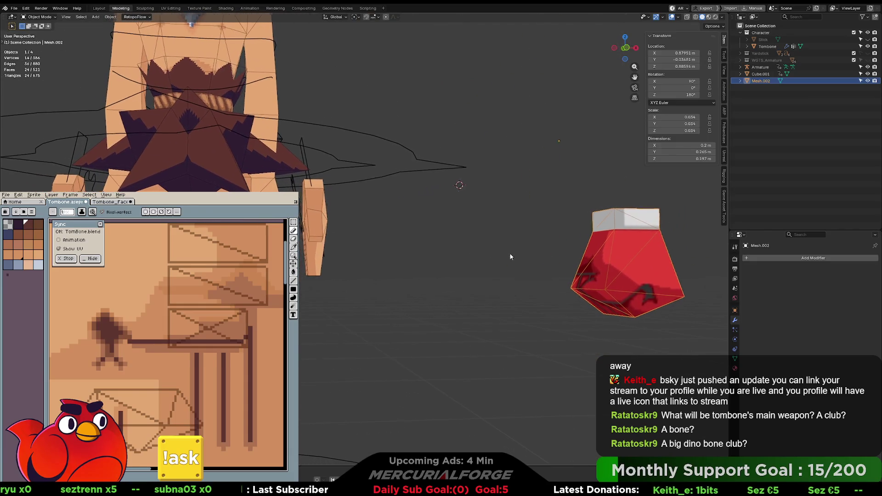
scroll(478, 262, "up", 6)
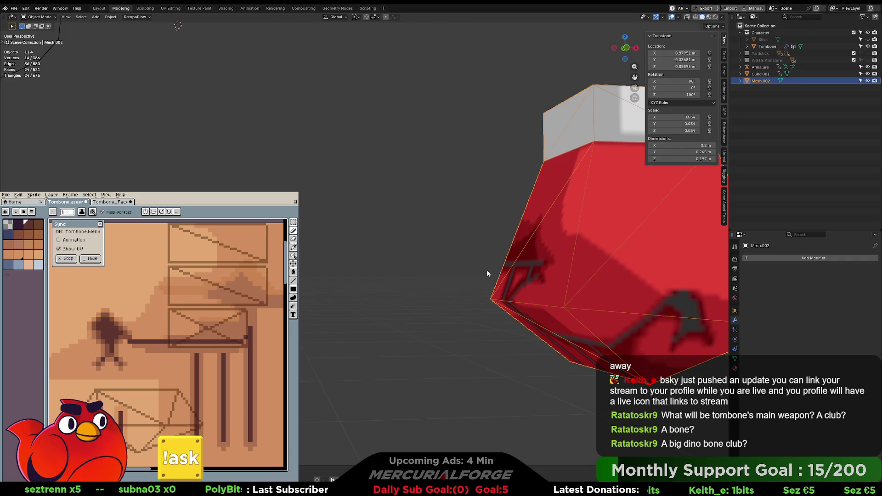
scroll(486, 269, "down", 4)
scroll(481, 288, "up", 2)
scroll(480, 288, "down", 3)
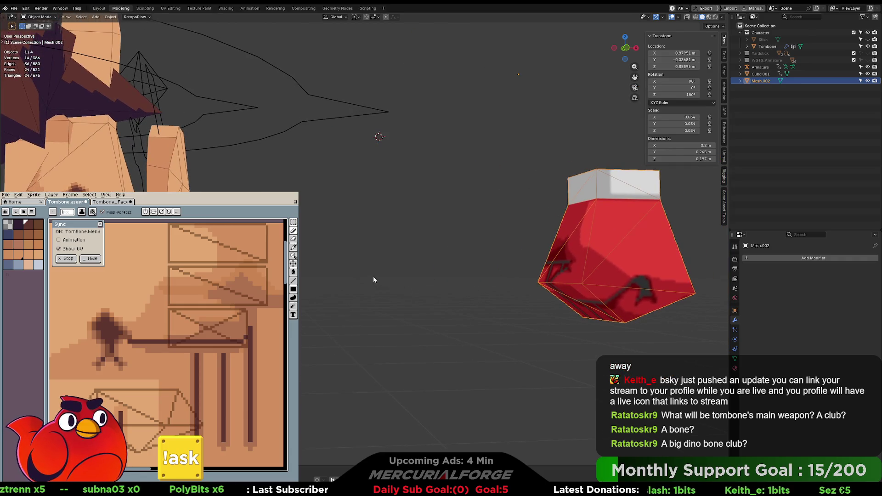
middle_click_drag(367, 251, 389, 266, "shift")
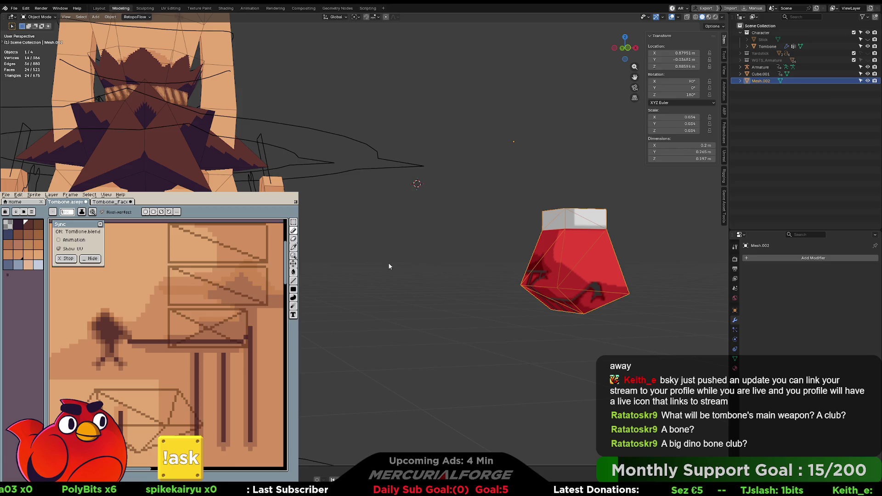
mouse_move(389, 266)
middle_mouse_down("shift")
mouse_move(395, 258)
mouse_move(566, 271)
mouse_move(522, 273)
middle_mouse_up("shift")
- Move Mesh.002 beside the character's hand, to roughly X 0.29, Y 0.32, Z 0.90 m
middle_click_drag(673, 262, 566, 266, "shift")
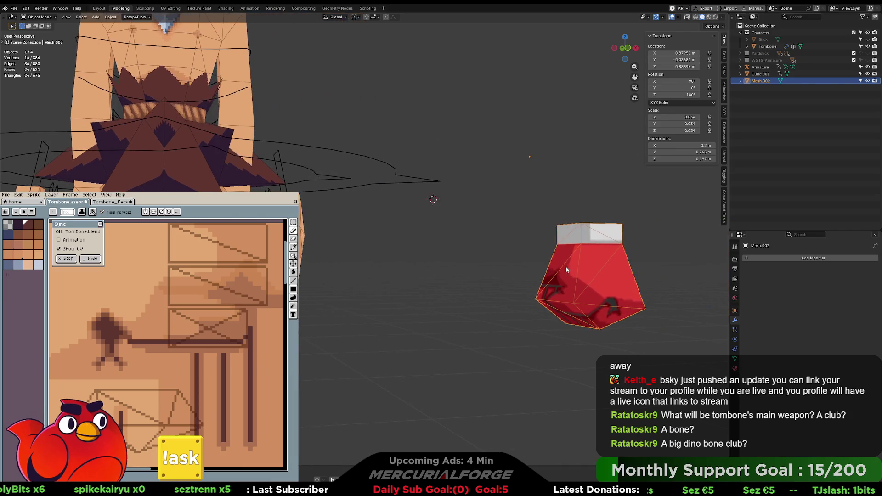
key("g")
left_click(335, 257)
scroll(321, 257, "up", 2)
mouse_move(315, 257)
middle_mouse_down("shift")
mouse_move(558, 286)
mouse_move(561, 250)
mouse_move(581, 256)
middle_mouse_up("shift")
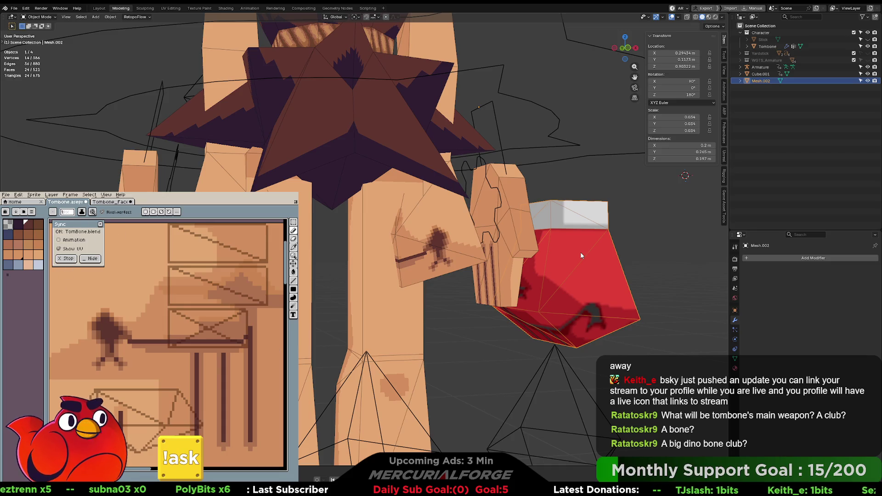
- Redraw the dark brown line so the blob joins it, bending toward the arm
left_click_drag(167, 352, 181, 378)
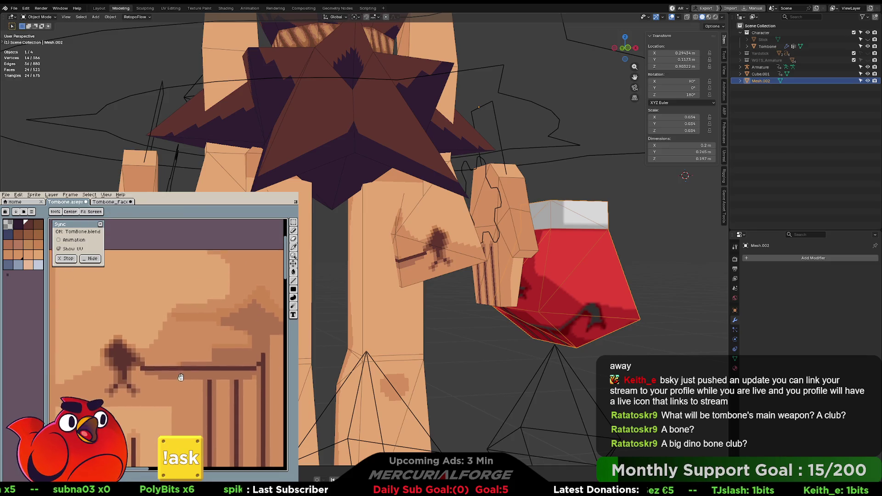
left_click(184, 368, "alt")
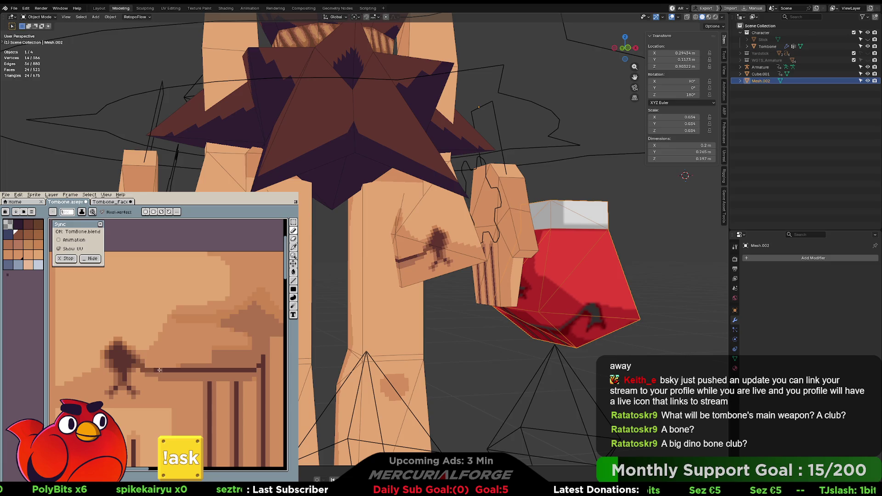
left_click_drag(159, 369, 130, 355)
left_click(159, 366, "alt")
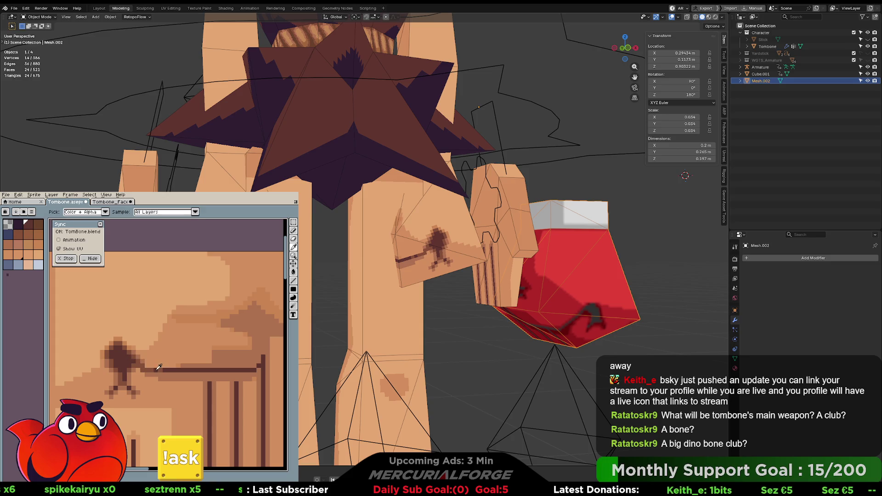
left_click(133, 353, "shift")
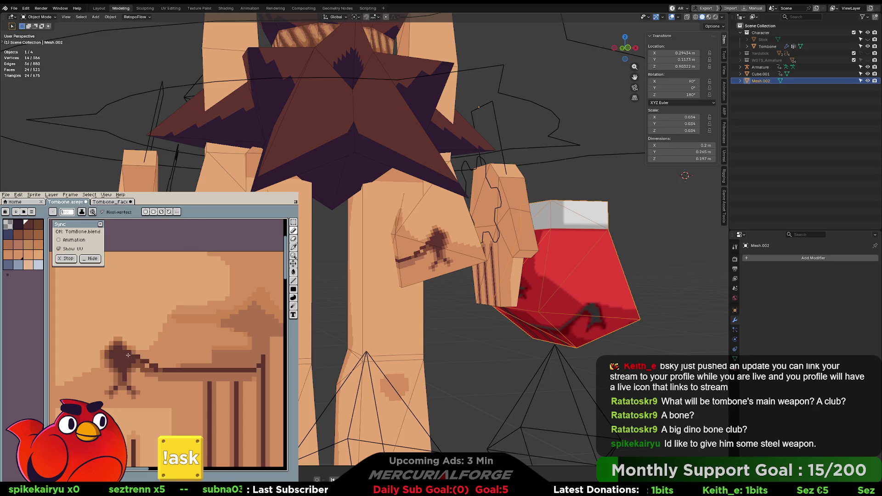
left_click(142, 370, "alt")
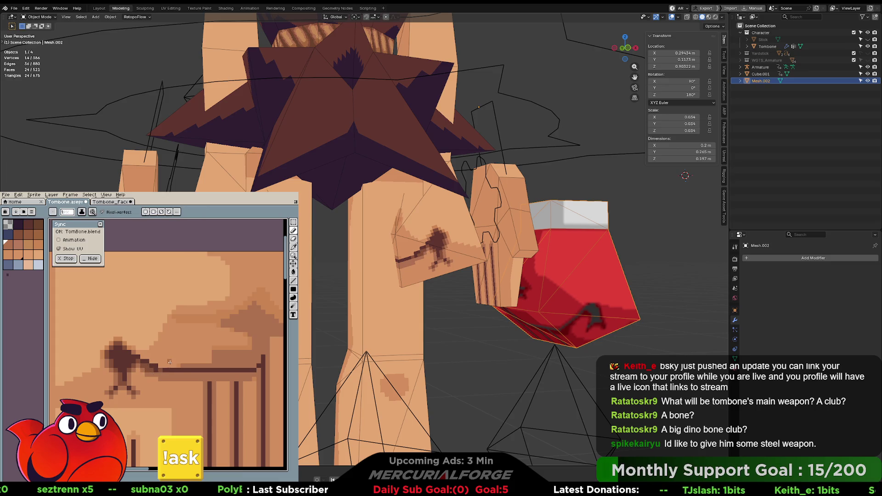
middle_click_drag(177, 370, 161, 371)
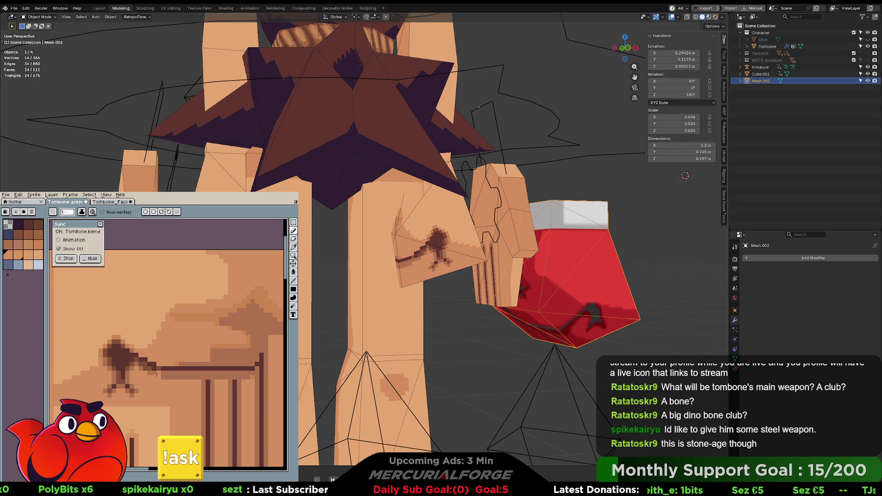
- Cover the stray dark pixels at the top of the mark with the tan skin colour
key("alt")
left_click(177, 362, "alt")
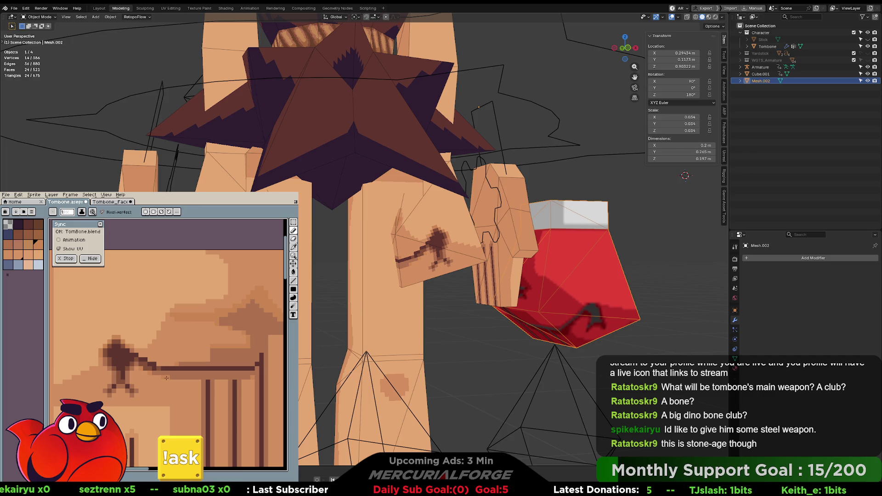
middle_click_drag(154, 351, 221, 356)
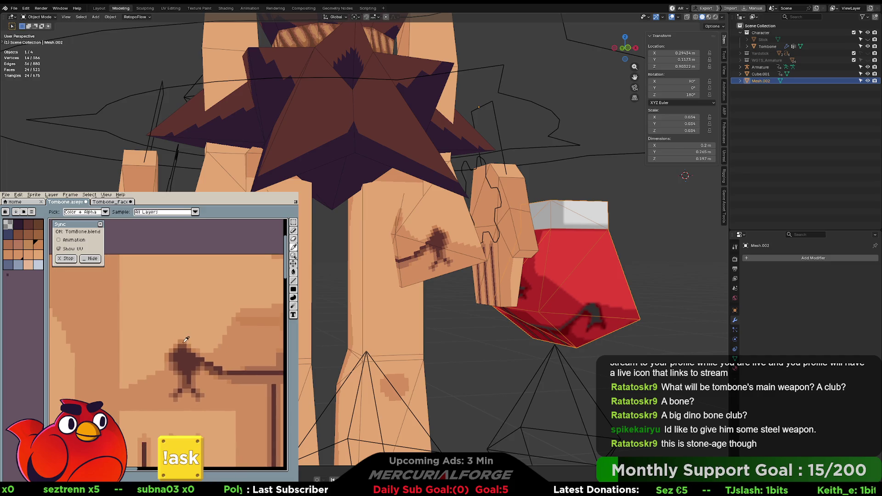
left_click(188, 349)
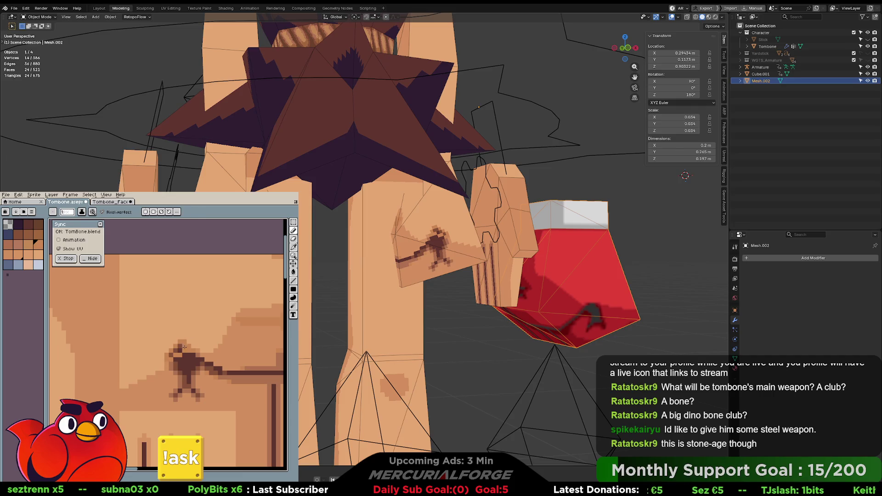
left_click_drag(182, 350, 183, 342)
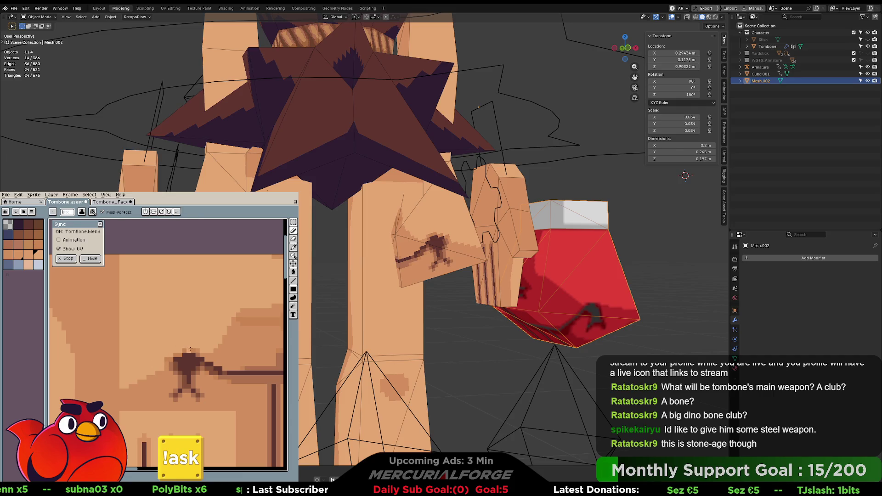
- Connect the blob to the horizontal line and paint dark brown pixels along the mark's top edge
key("i")
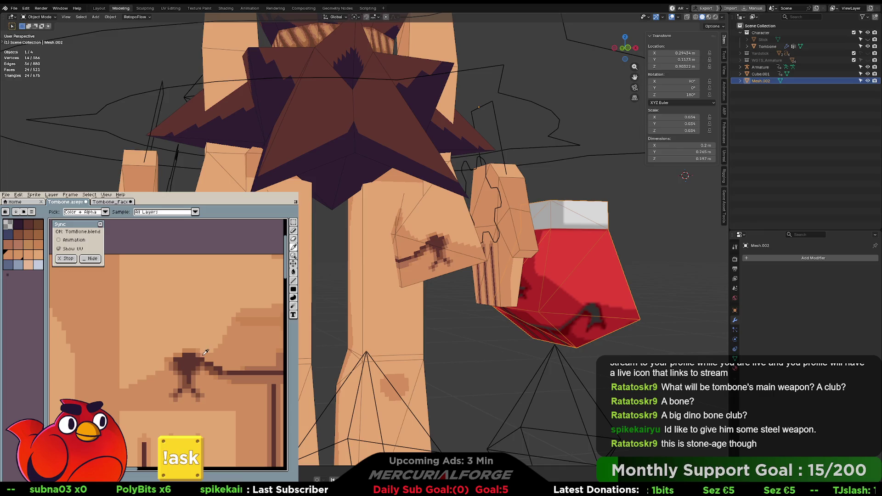
left_click(193, 350, "alt")
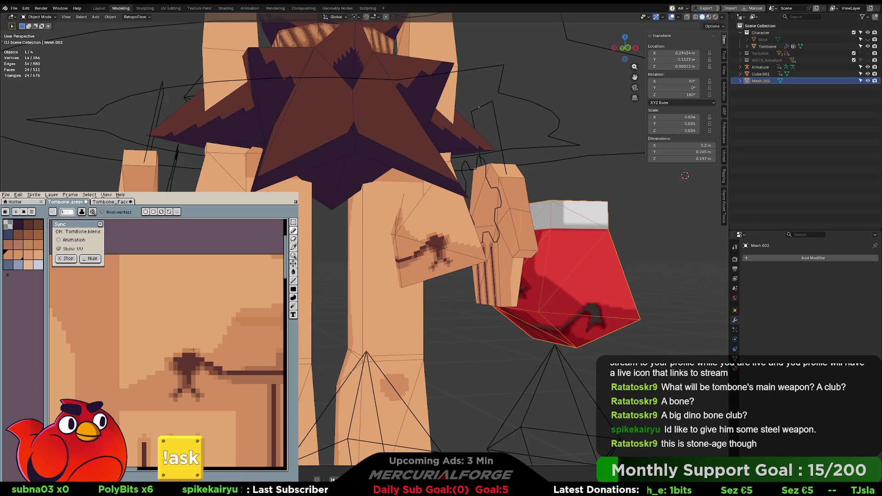
key("alt")
left_click(168, 357, "alt")
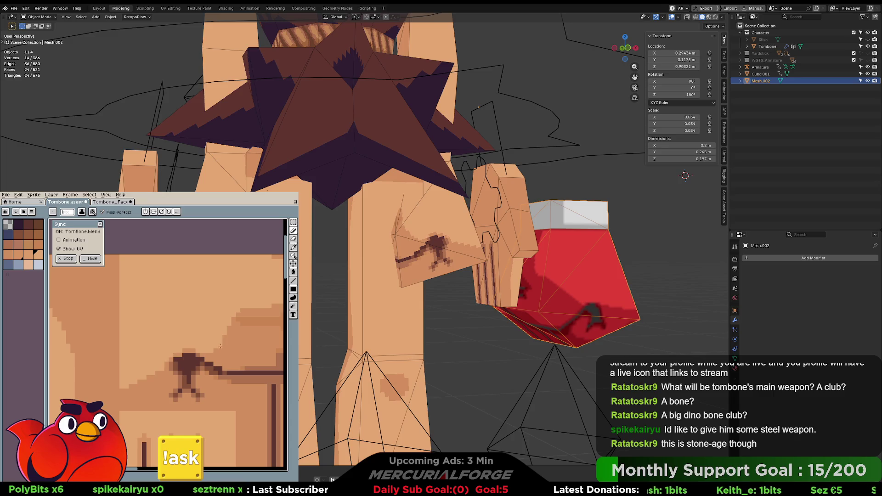
key("alt")
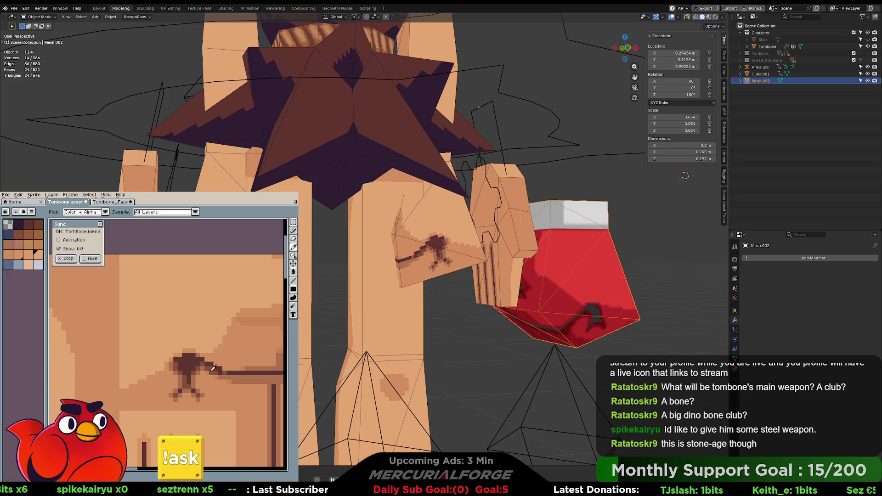
left_click_drag(215, 371, 204, 363)
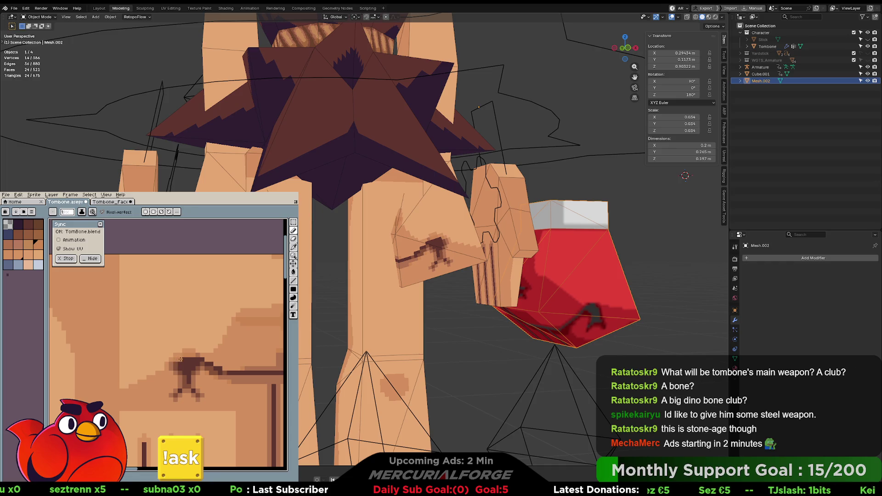
left_click(179, 363)
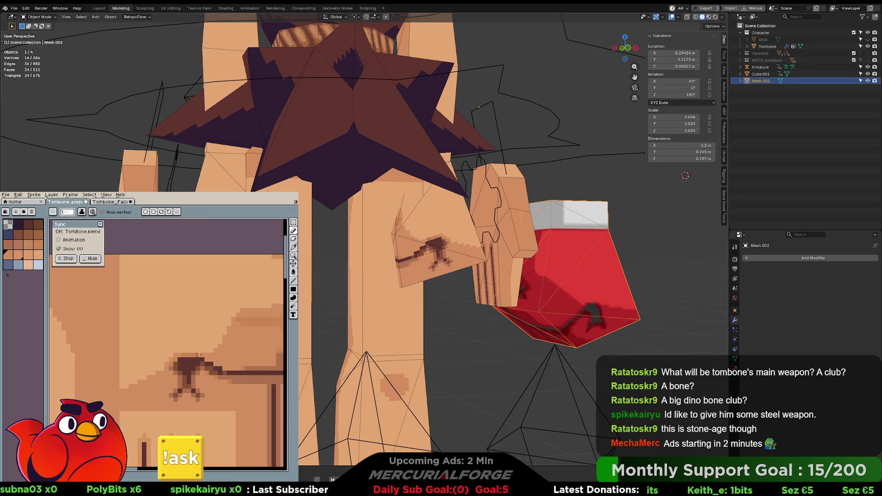
left_click(181, 356, "alt")
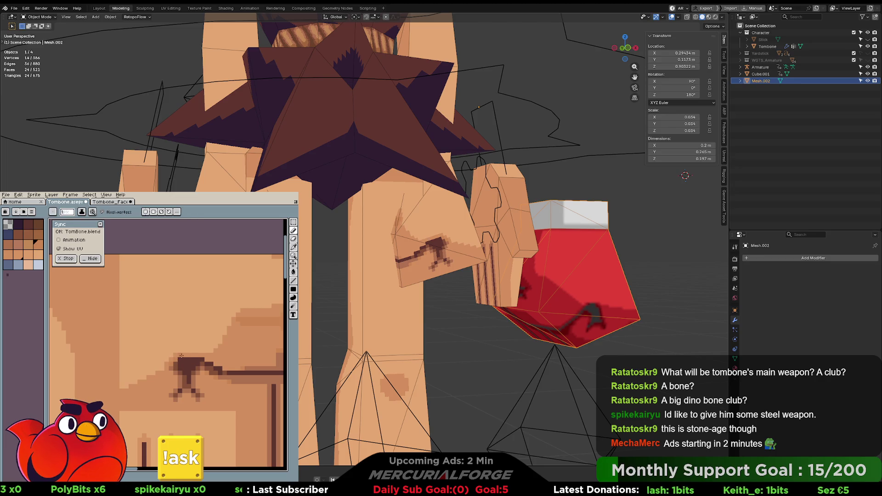
left_click_drag(179, 355, 198, 355)
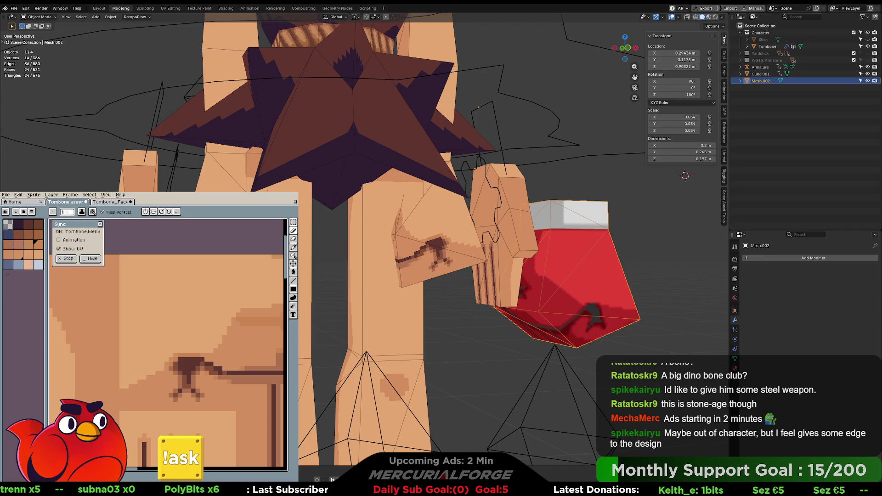
- Sample the dark brown from the hand texture's crease mark, then view the material in Blender's Shading workspace
scroll(685, 175, "down", 5)
scroll(593, 194, "up", 4)
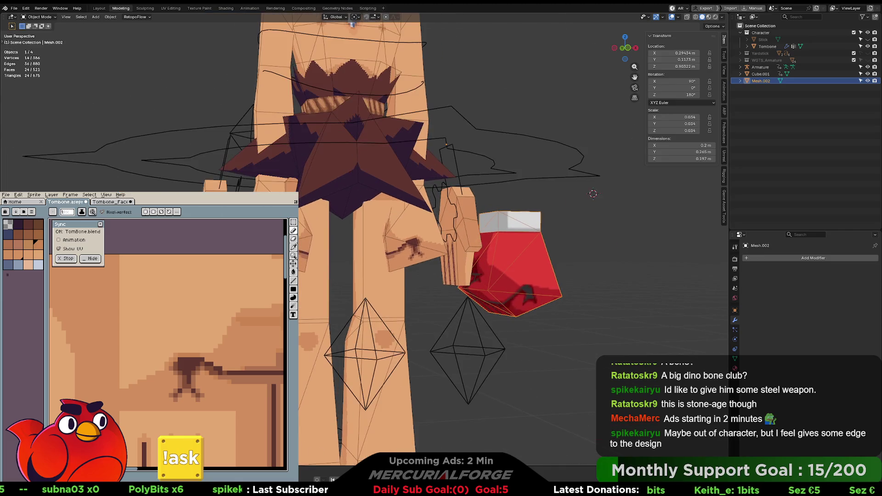
scroll(432, 260, "up", 3)
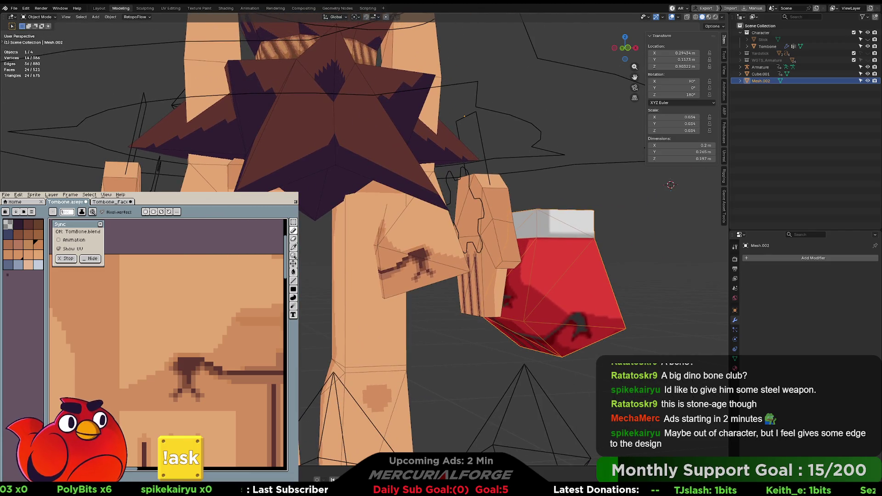
key("i")
scroll(186, 356, "down", 1)
left_click(185, 356, "alt")
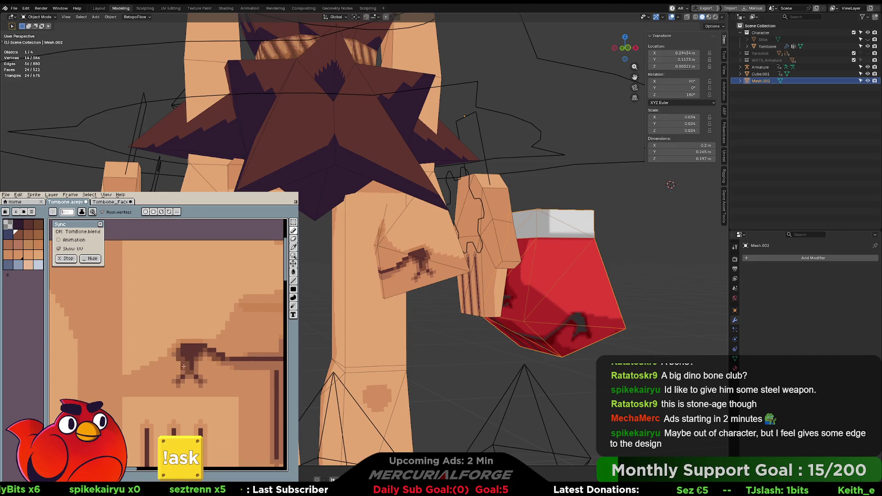
left_click(182, 364, "alt")
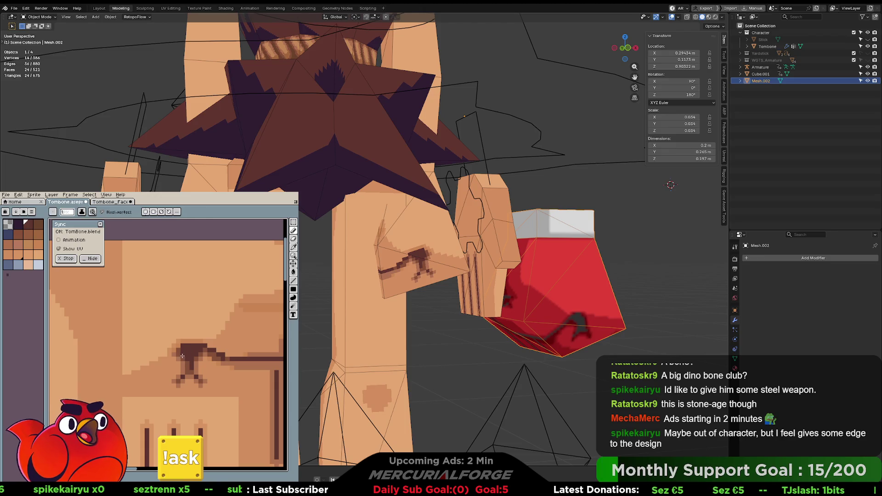
left_click(187, 361, "alt")
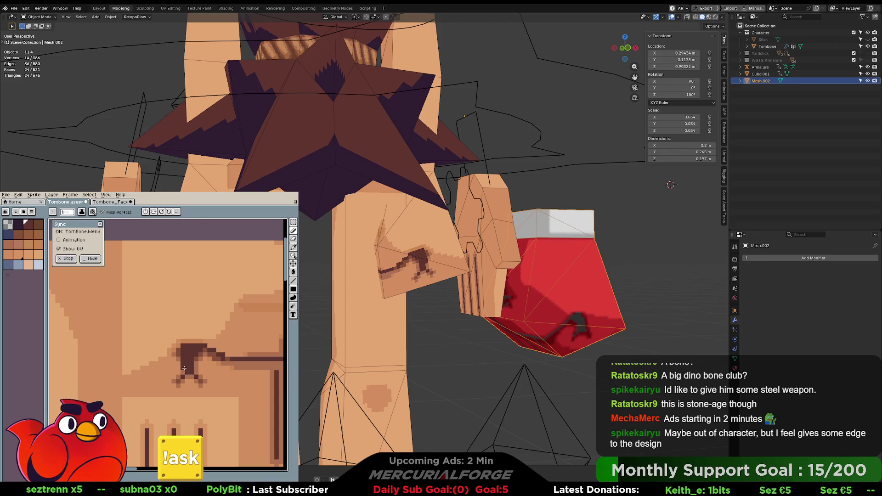
key("i")
left_click(191, 374, "alt")
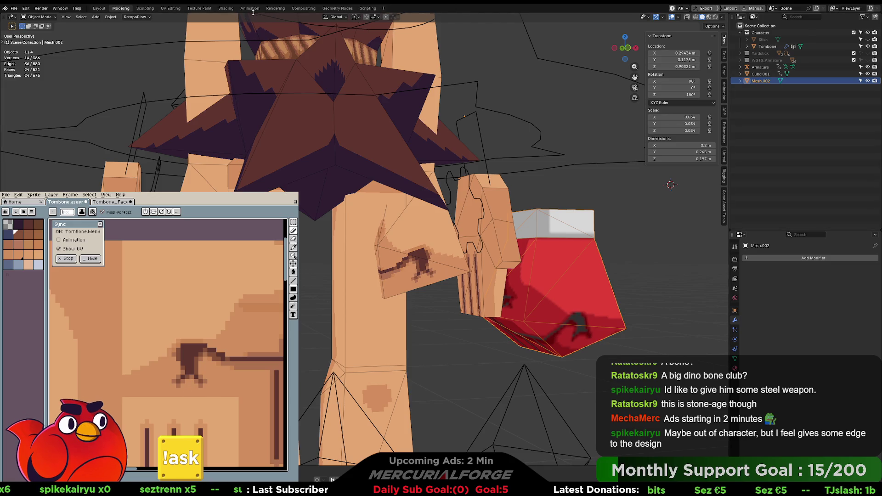
left_click(226, 8)
- Set the Image Texture interpolation to Closest and go back to the Modeling workspace
left_click(317, 330)
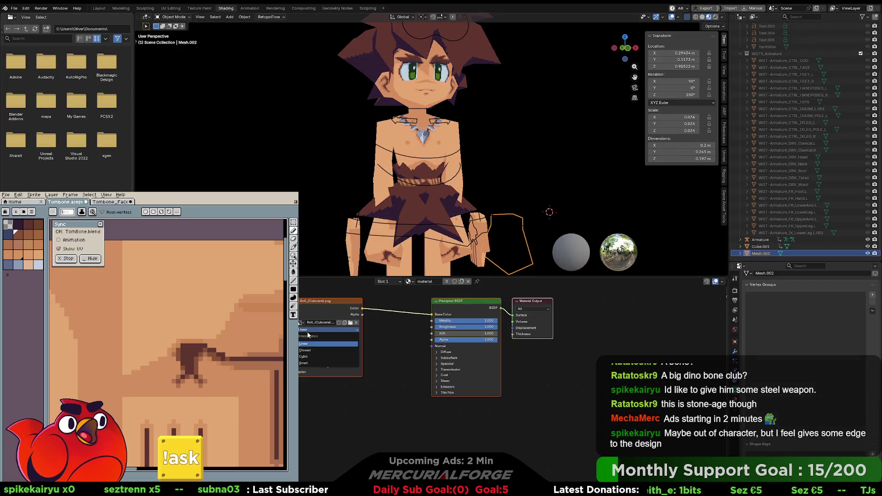
left_click(321, 347)
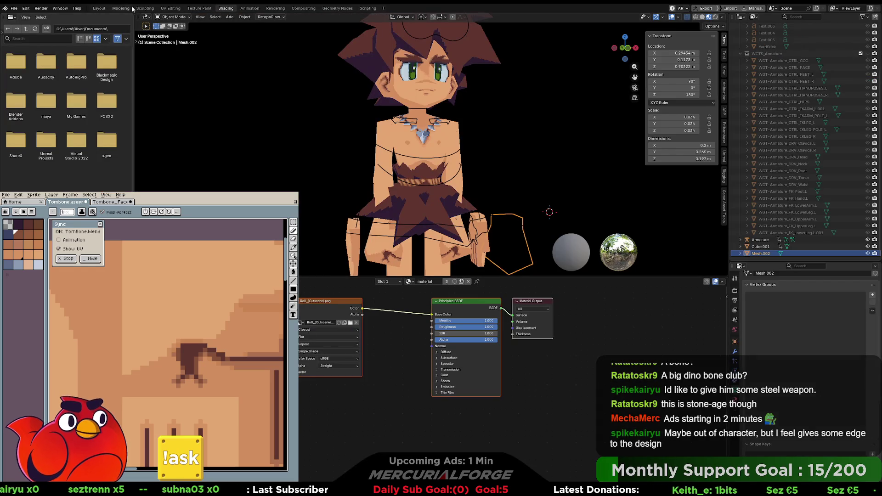
left_click(170, 7)
left_click(123, 8)
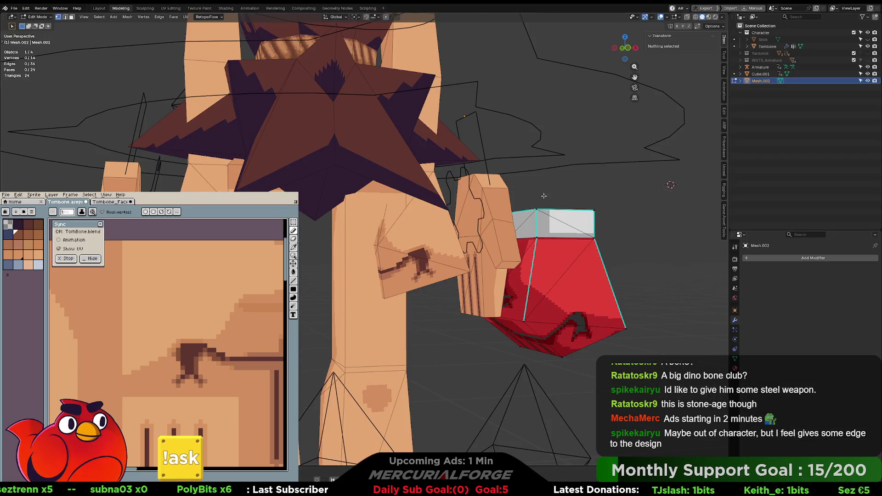
- Orbit around the character's hand and return to Object Mode
middle_click_drag(647, 259, 579, 262)
mouse_move(541, 286)
middle_mouse_down()
mouse_move(537, 237)
mouse_move(547, 282)
middle_mouse_up()
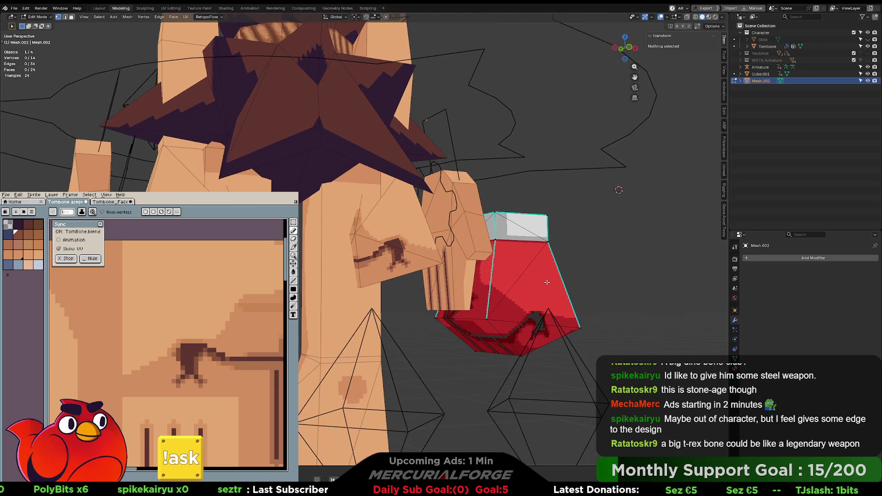
middle_click_drag(203, 348, 150, 358)
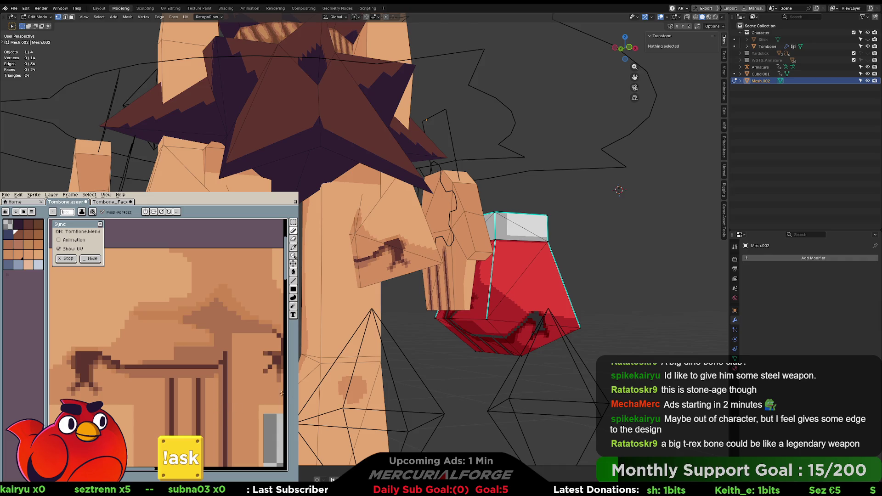
middle_click_drag(399, 239, 388, 243)
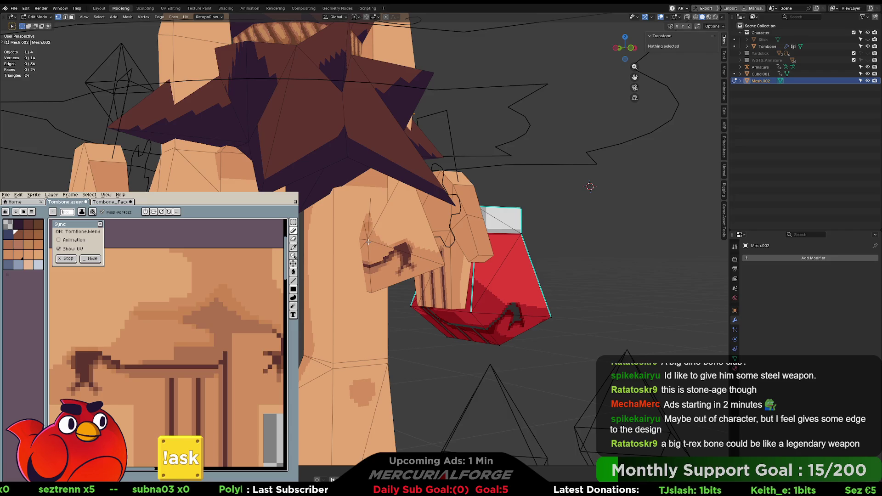
key("Tab")
left_click(335, 241)
- Select the Tombone mesh and enter Edit Mode, then undo back to the hand object being active
key("Tab")
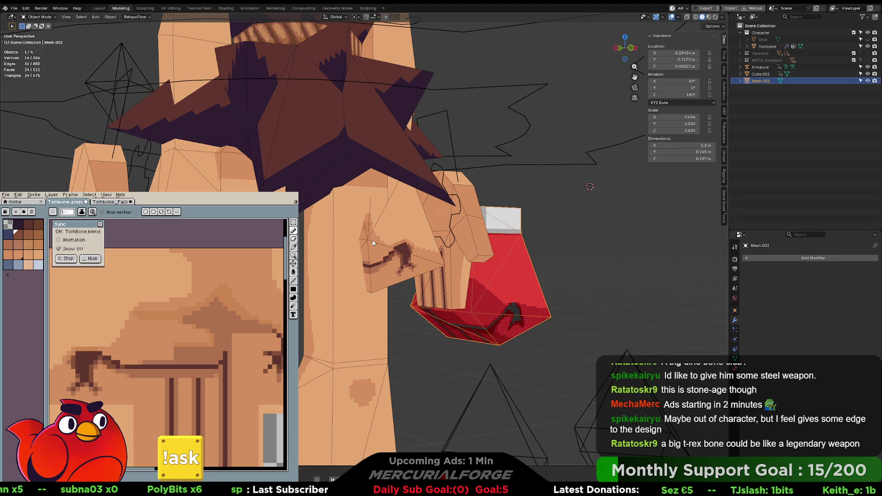
left_click(373, 244)
key("Tab")
left_click(403, 239)
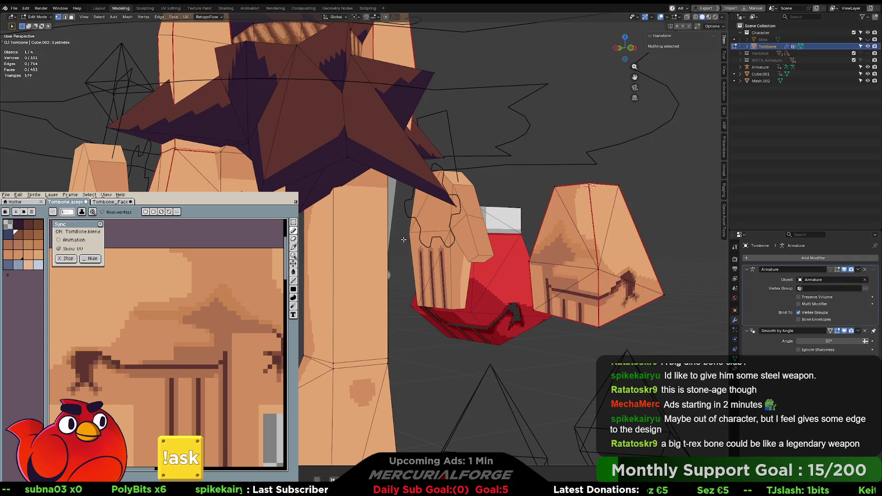
mouse_move(451, 245)
middle_mouse_down()
mouse_move(519, 247)
mouse_move(452, 265)
middle_mouse_up()
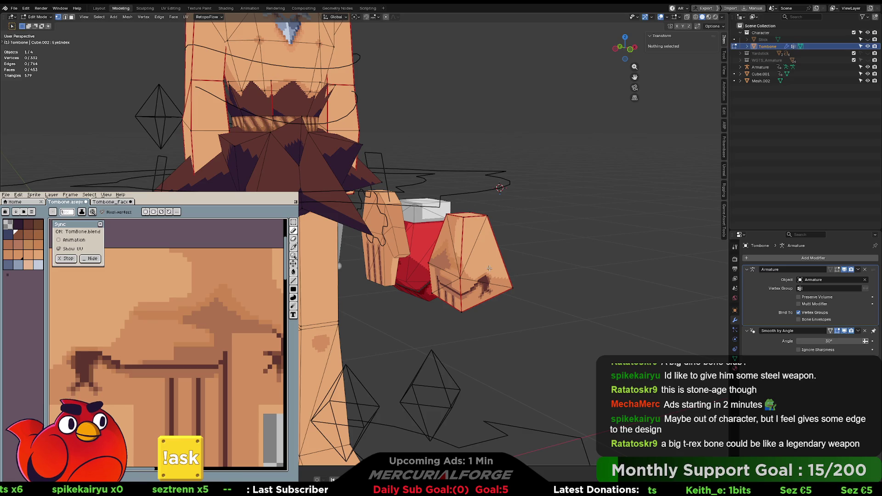
key("ctrl+z")
key("ctrl+z")
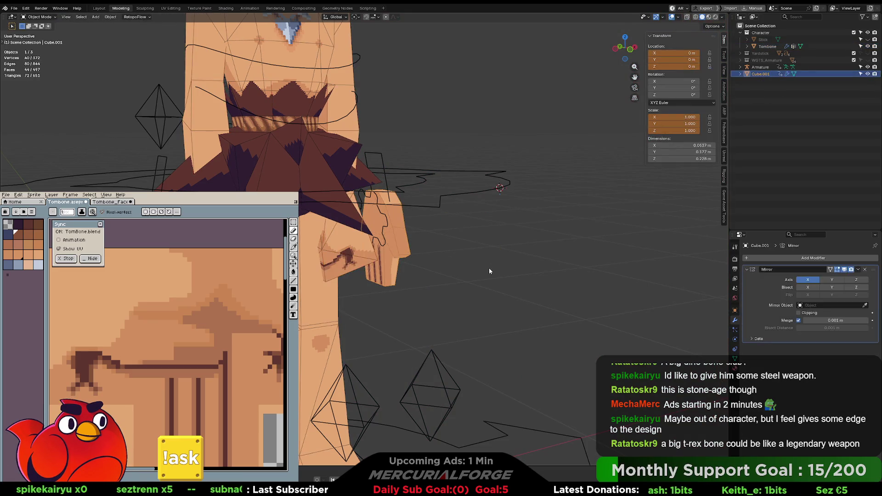
key("ctrl+z")
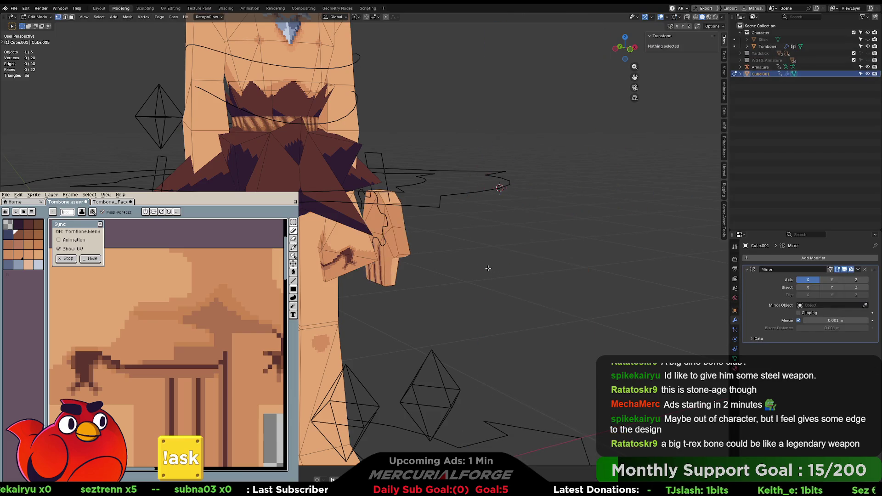
key("ctrl+z")
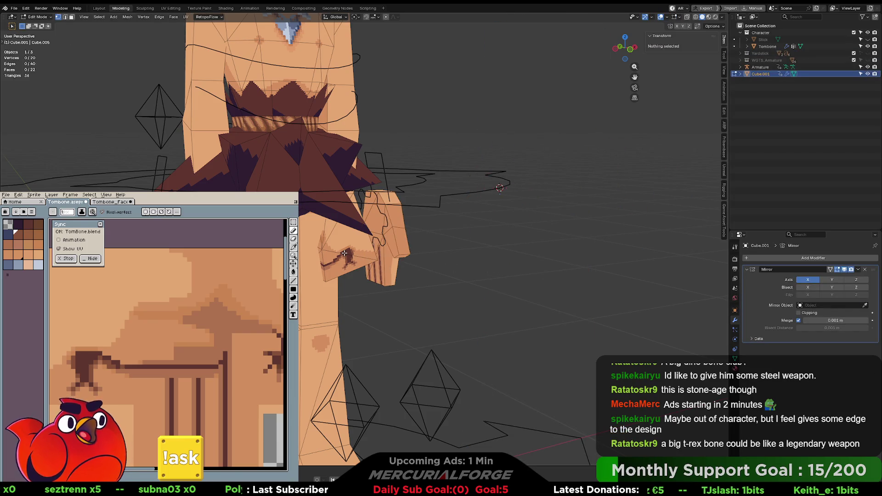
key("Tab")
scroll(345, 248, "up", 5)
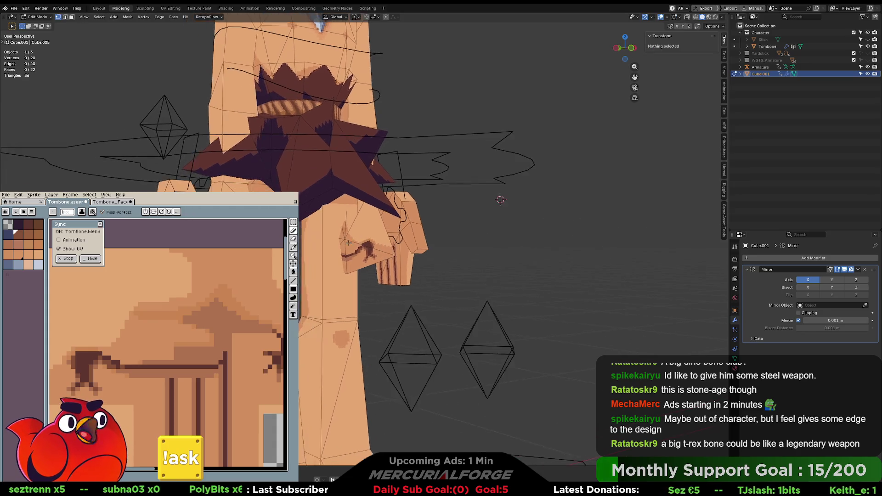
scroll(348, 242, "down", 3)
scroll(347, 240, "up", 4)
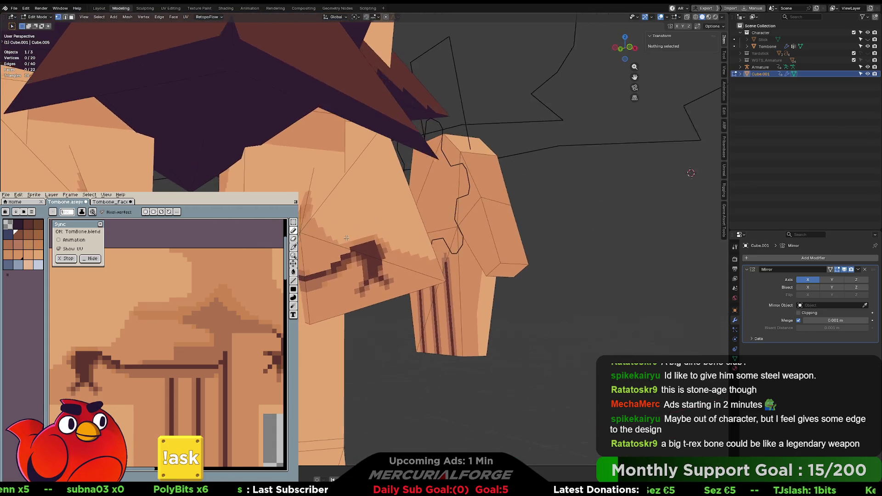
scroll(345, 238, "down", 3)
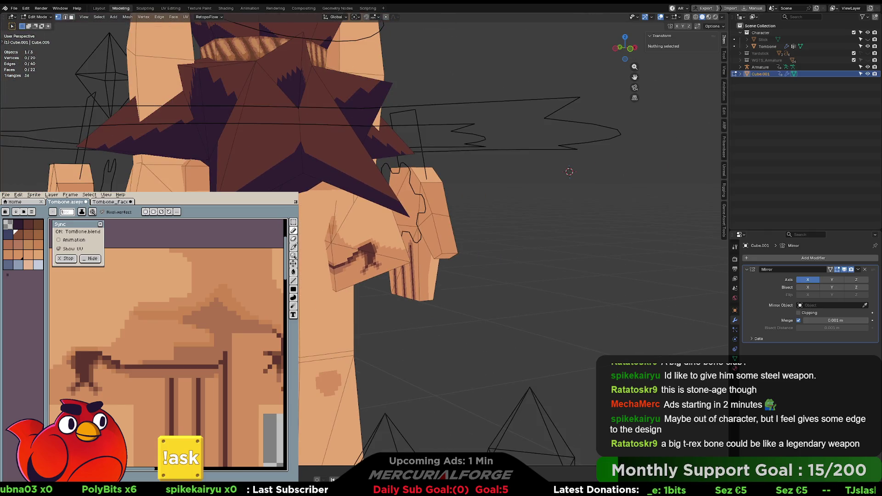
scroll(199, 334, "down", 3)
key("v")
middle_click_drag(208, 307, 198, 294)
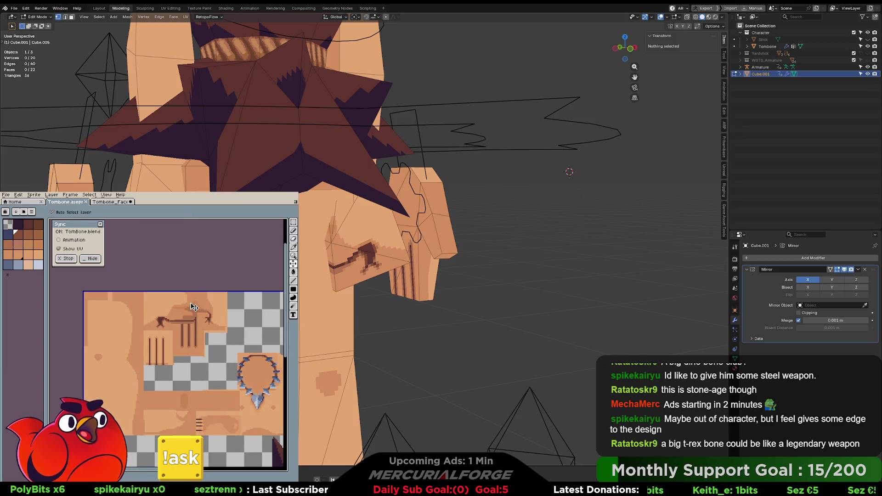
mouse_move(192, 307)
left_mouse_down()
mouse_move(68, 312)
mouse_move(173, 313)
left_mouse_up()
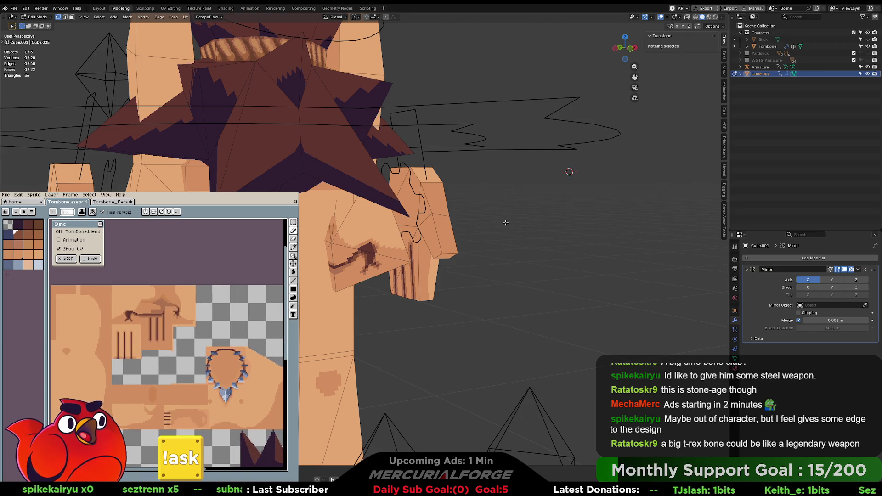
scroll(488, 235, "down", 3)
key("ctrl+Tab")
left_click(418, 250)
scroll(455, 246, "down", 2)
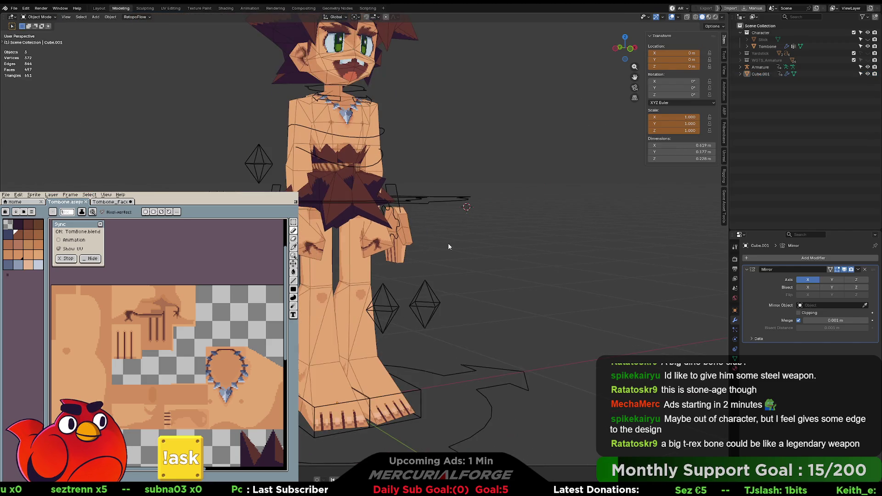
- Apply the Mirror modifier on the Cube.001 hand
left_click(408, 242)
scroll(398, 242, "up", 3)
middle_click_drag(398, 243, 441, 244)
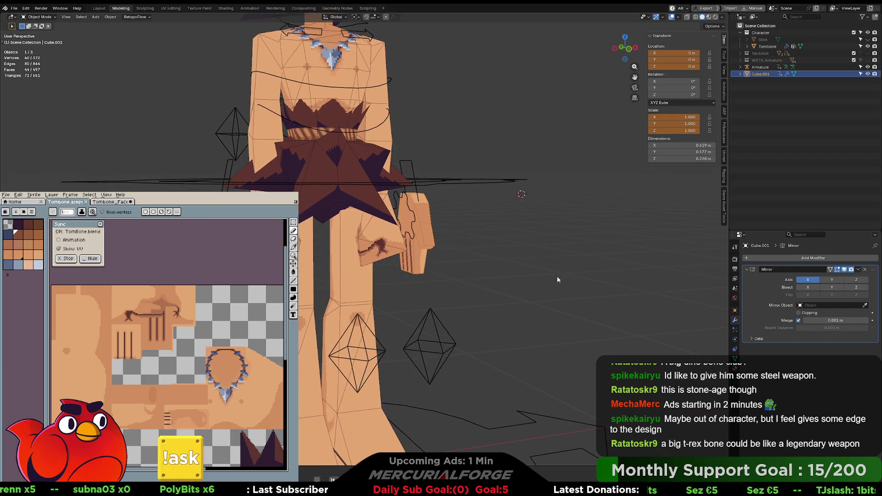
left_click(858, 269)
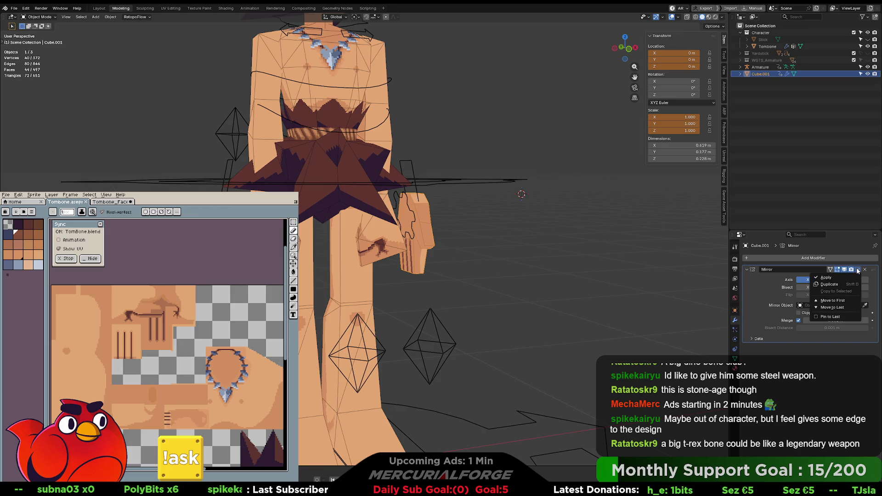
left_click(846, 275)
- Reselect Cube.001, add the Tombone body to the selection, then deselect all
left_click(425, 270)
scroll(425, 270, "down", 4)
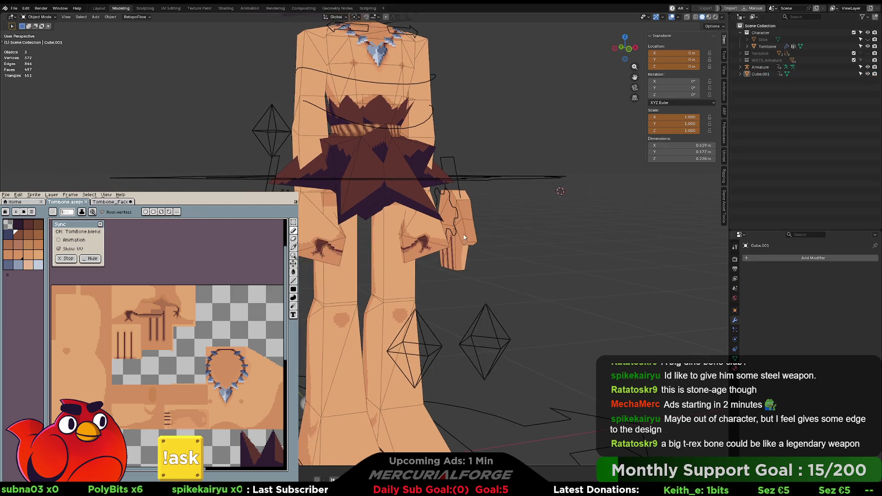
left_click(457, 232)
mouse_move(457, 232)
middle_mouse_down()
mouse_move(504, 258)
mouse_move(440, 243)
mouse_move(448, 237)
middle_mouse_up()
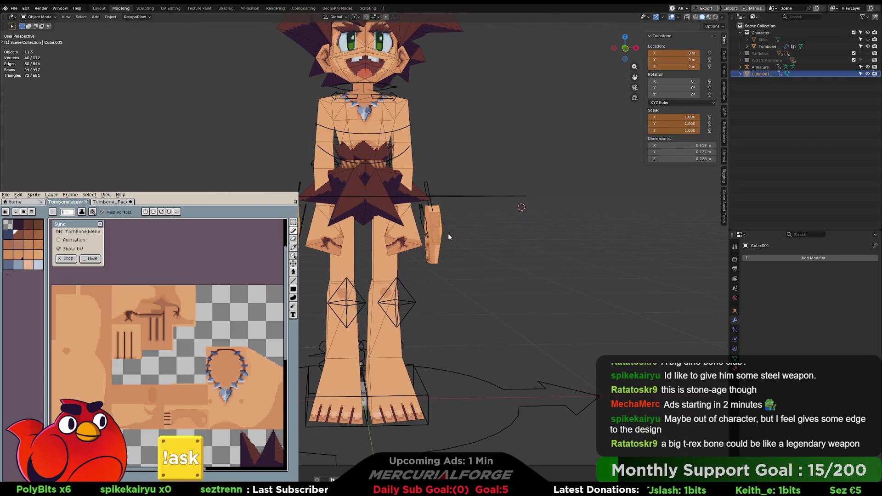
scroll(448, 233, "up", 2)
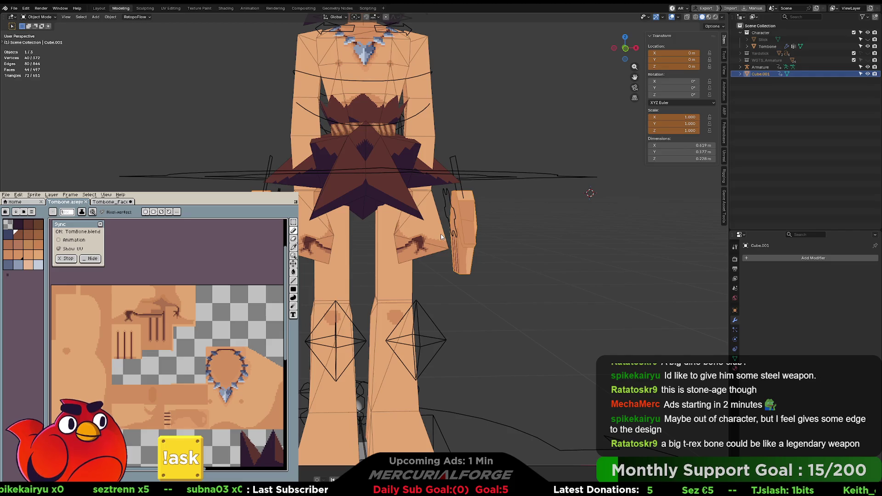
left_click(441, 236, "shift")
left_click(486, 255)
scroll(485, 262, "down", 4)
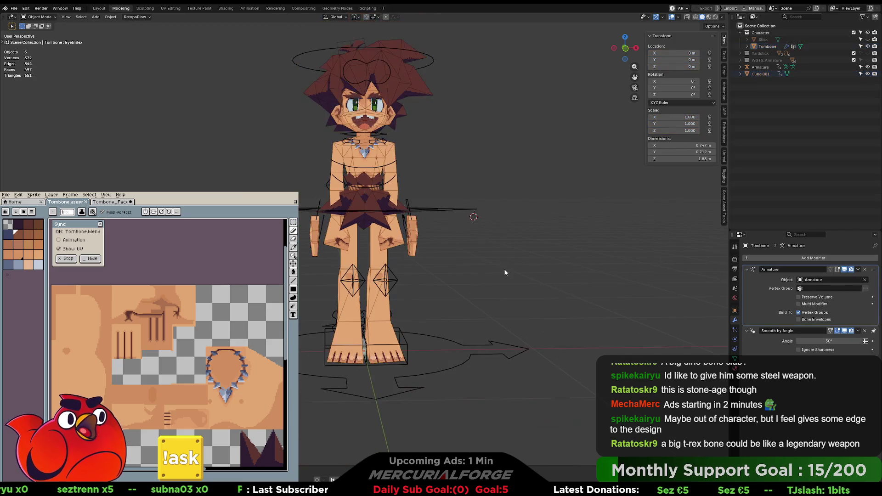
- Add a test cube and a UV sphere, moving the sphere up and left
key("shift+a")
mouse_move(474, 272)
left_click(513, 279)
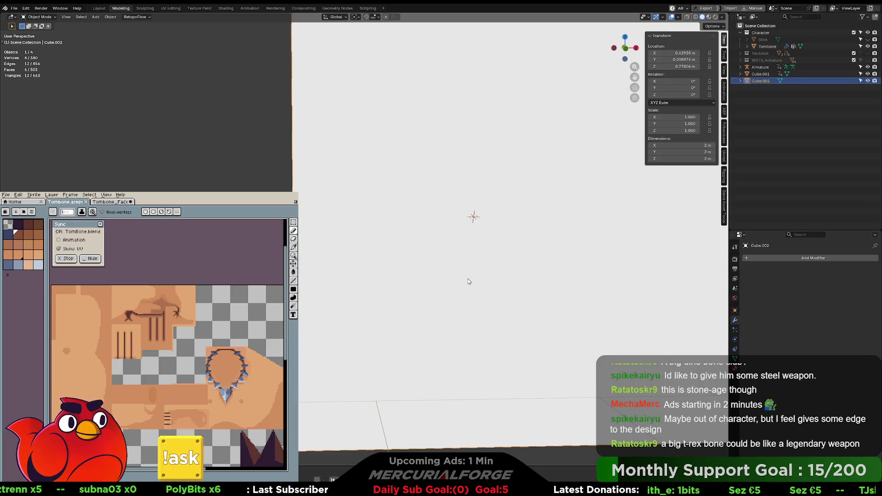
scroll(461, 261, "down", 5)
key("shift+a")
mouse_move(451, 257)
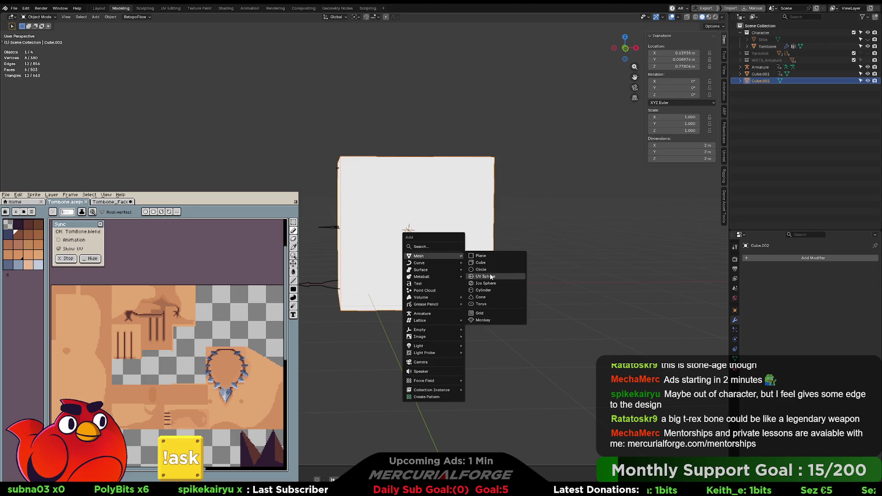
left_click(490, 277)
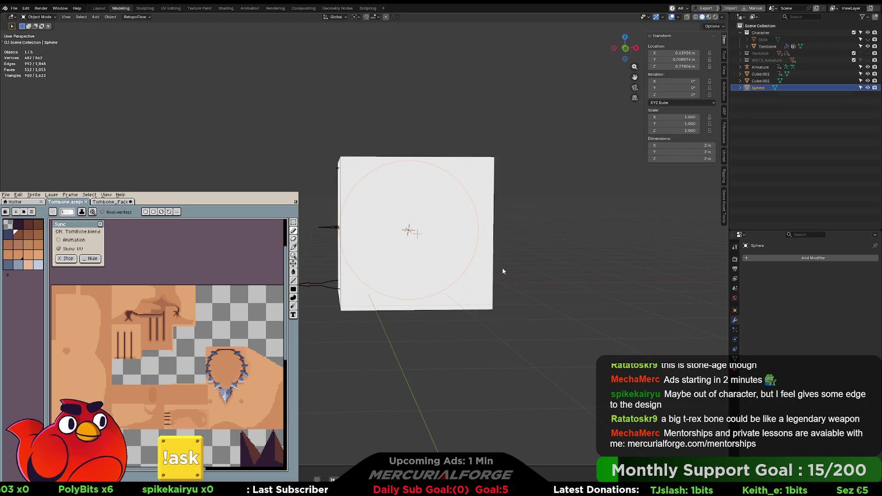
key("g")
- Join the sphere into the cube with Ctrl+J and delete the combined object
left_click(399, 173)
left_click(243, 108, "shift")
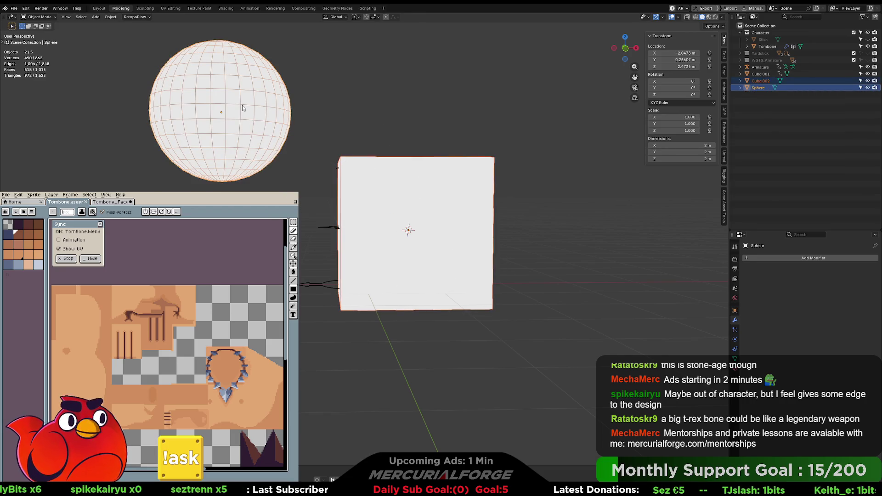
key("ctrl+j")
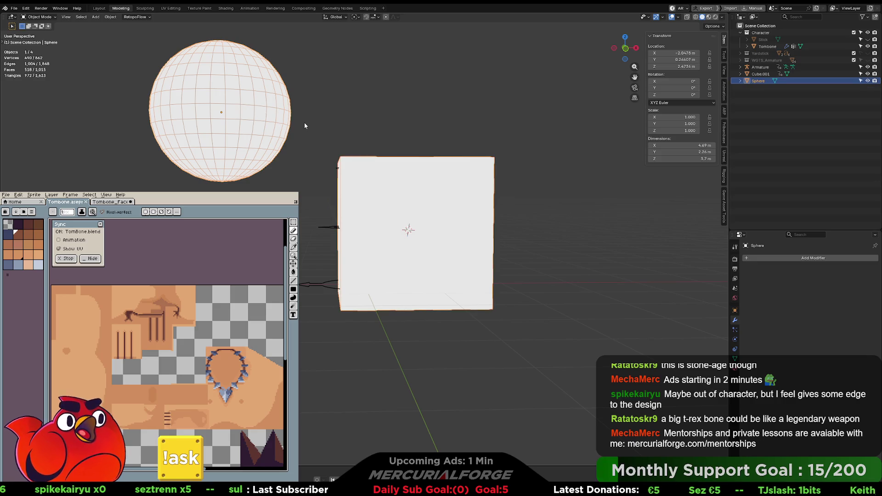
key("ctrl+z")
left_click(399, 198, "shift")
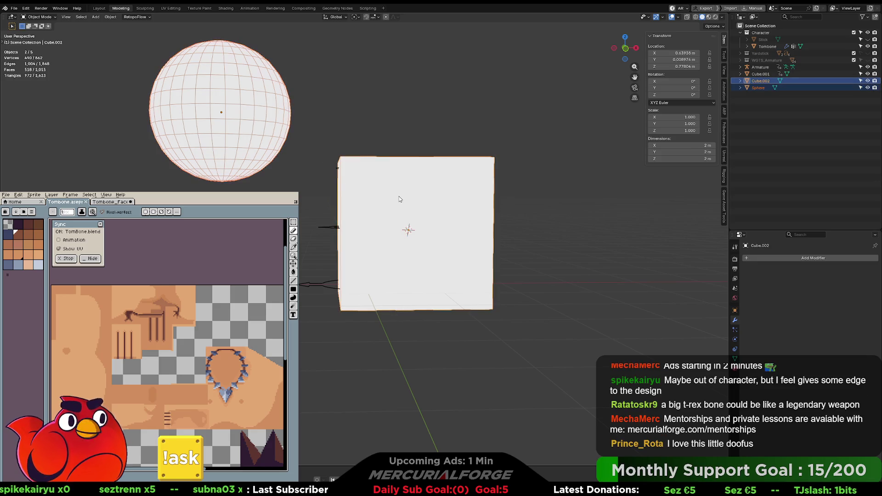
key("ctrl+j")
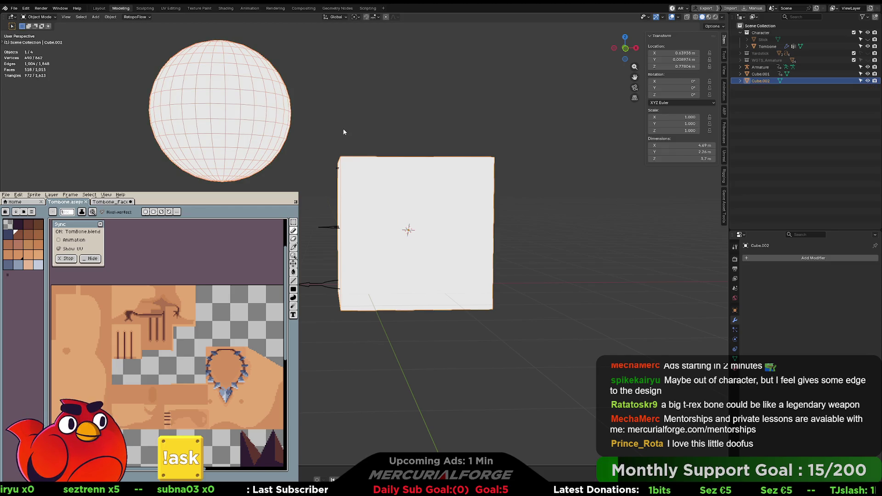
key("Delete")
scroll(413, 239, "up", 5)
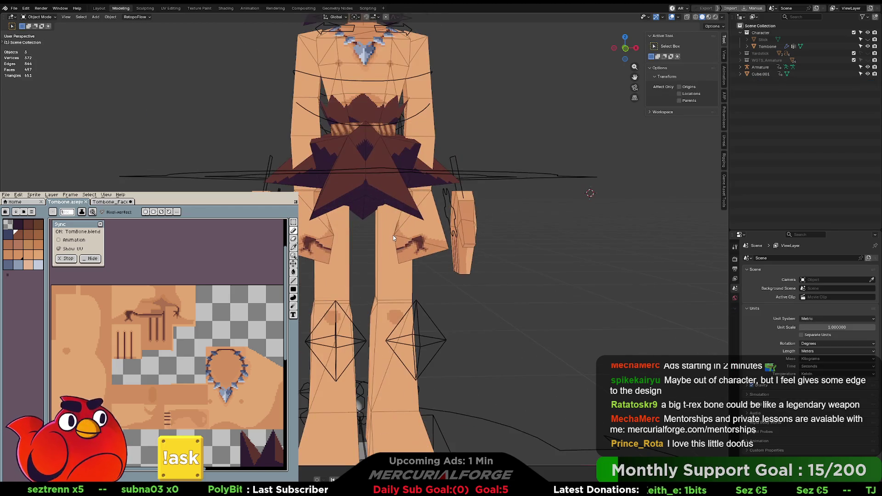
- Join Cube.001 into the Tombone mesh and enter Edit Mode
left_click(467, 226)
left_click(431, 231, "shift")
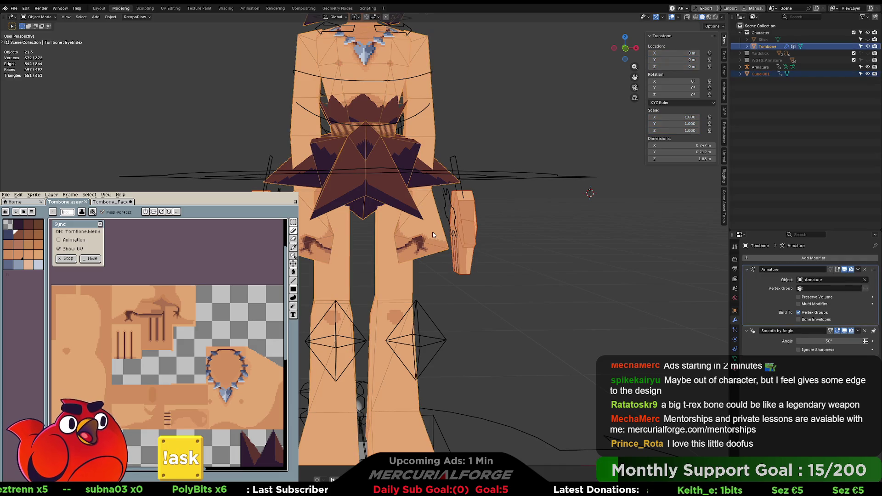
key("Delete")
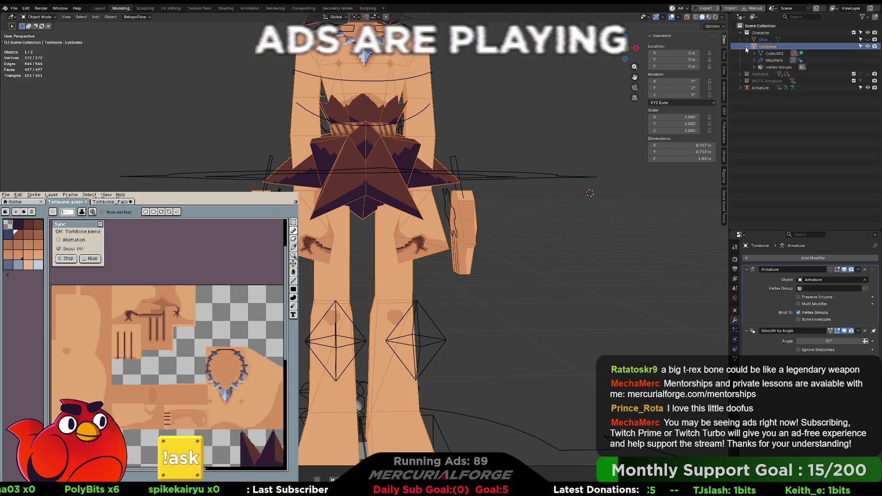
key("Tab")
scroll(500, 216, "up", 3)
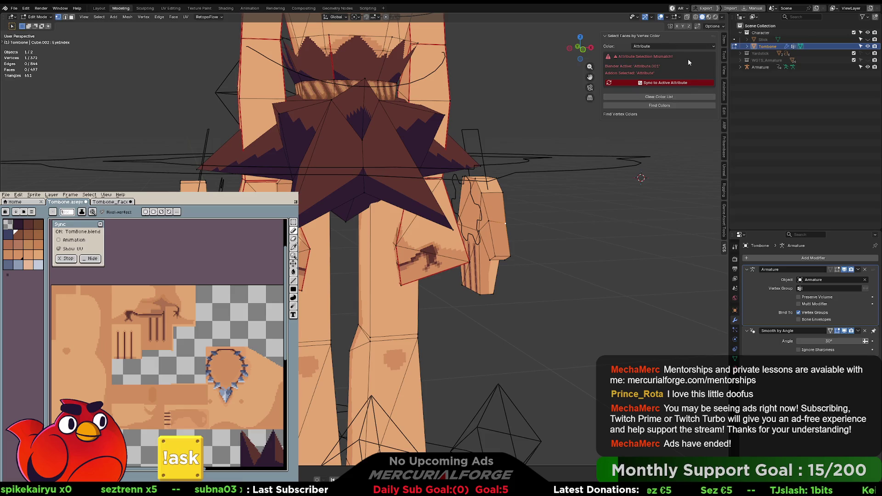
- Show the PROTO FBX Export sidebar panel and narrow it by dragging its edge
left_click(26, 8)
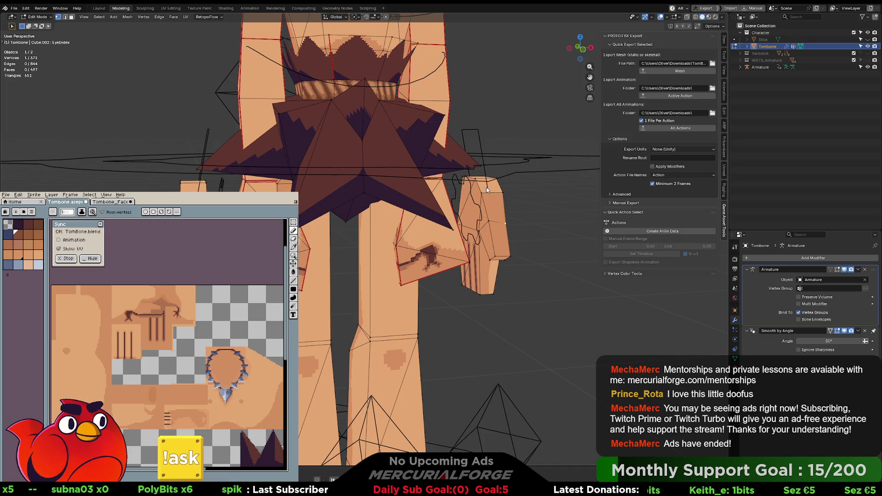
left_click_drag(600, 135, 637, 134)
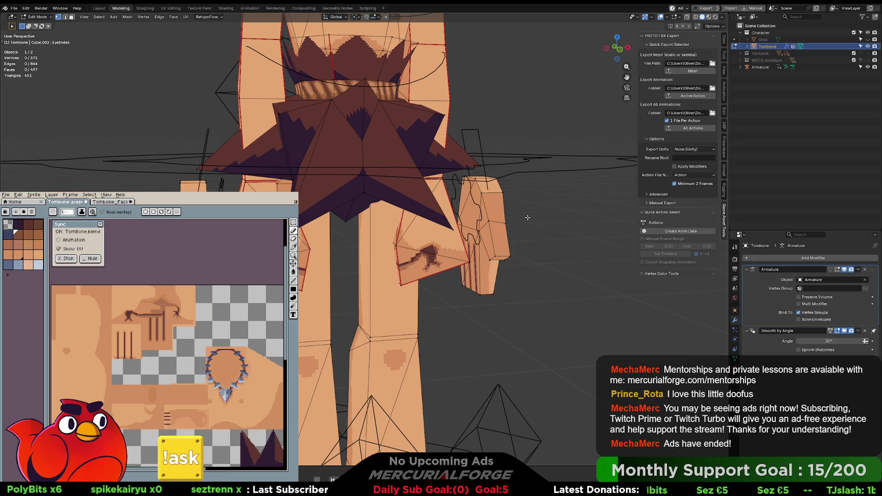
mouse_move(527, 217)
middle_mouse_down()
mouse_move(492, 220)
mouse_move(533, 237)
mouse_move(387, 232)
middle_mouse_up()
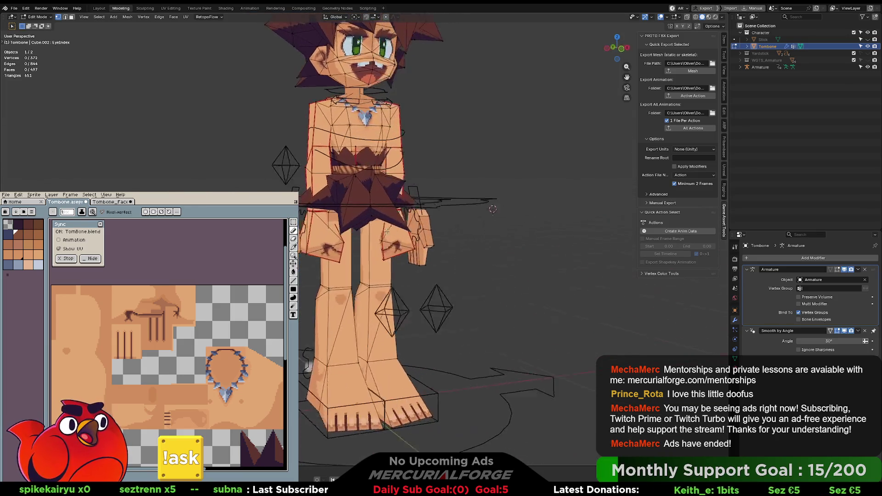
- Select the linked mesh pieces of both of Tombone's hands with L
scroll(435, 239, "up", 3)
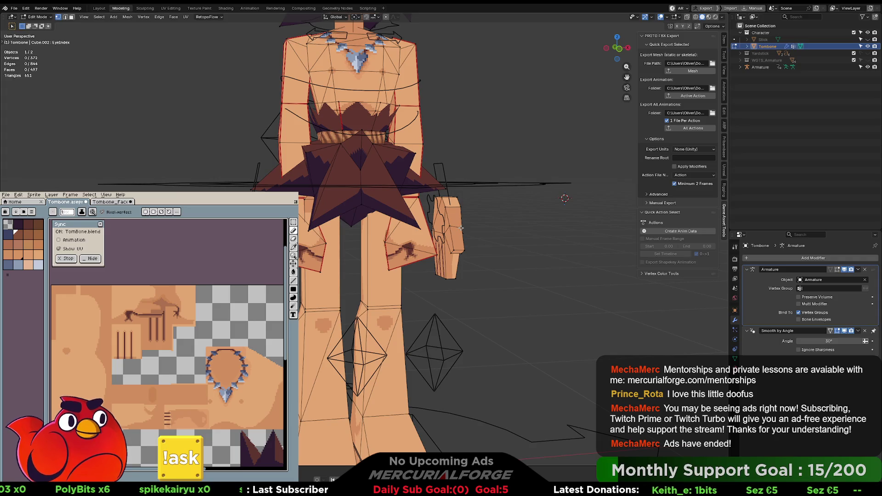
key("l")
key("l")
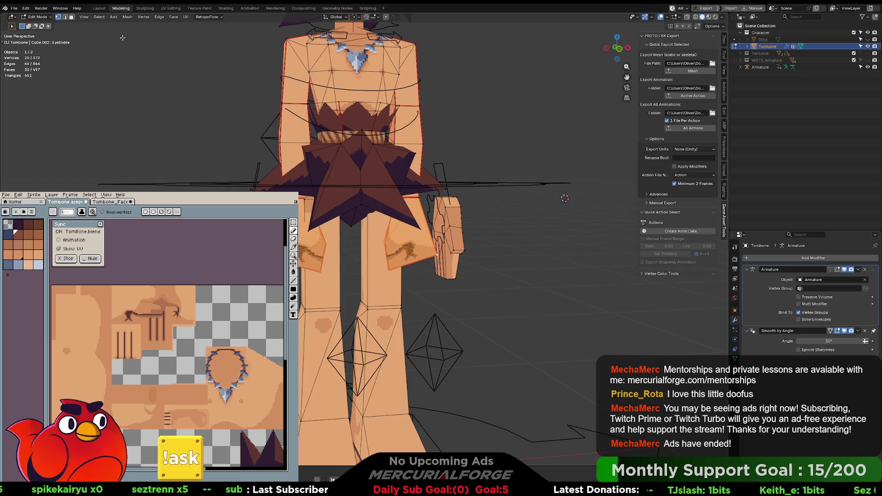
key("ctrl+Tab")
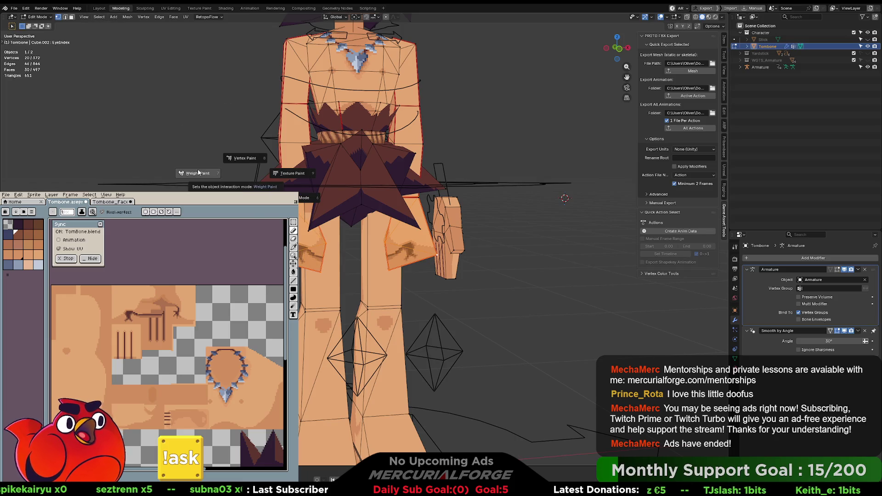
- Switch to Vertex Paint, set the brush colour to black and fill the whole mesh
left_click(257, 158)
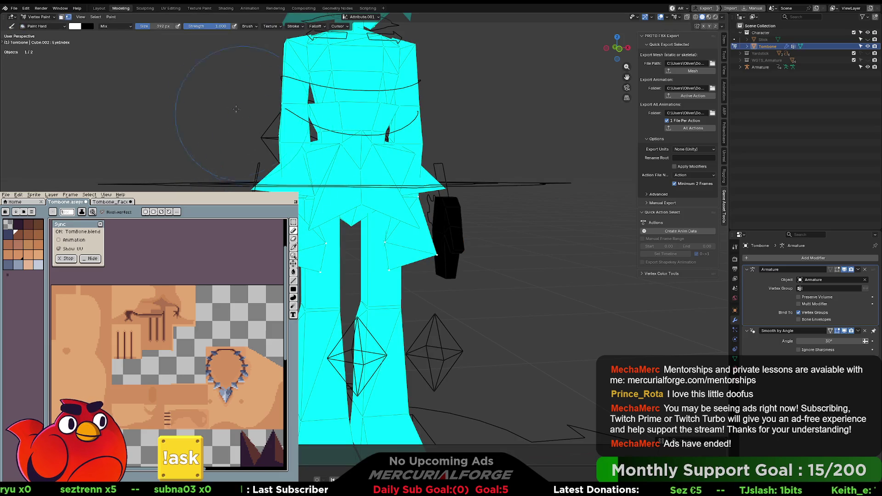
scroll(395, 138, "down", 1)
scroll(395, 138, "down", 4)
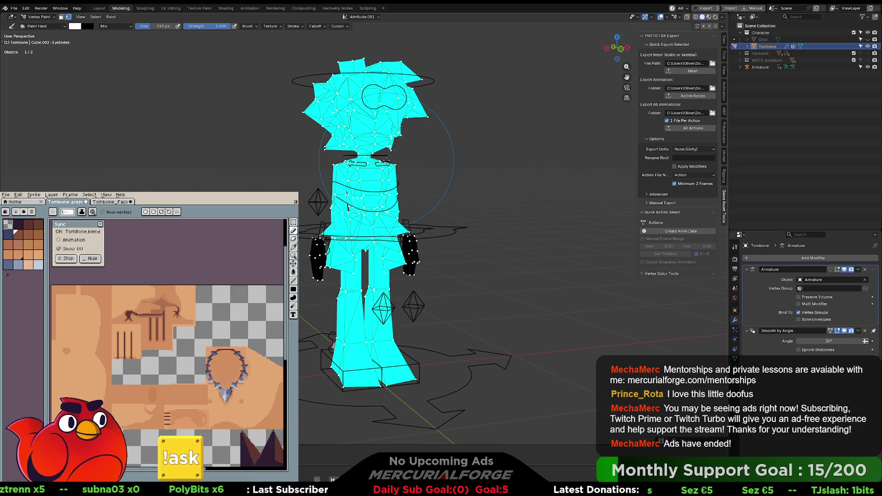
scroll(388, 159, "up", 4)
mouse_move(388, 158)
middle_mouse_down()
mouse_move(496, 167)
mouse_move(209, 53)
middle_mouse_up()
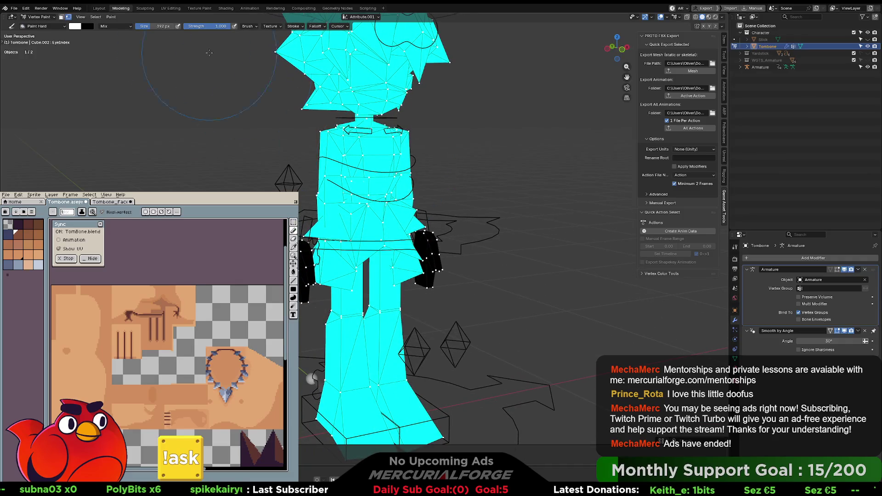
left_click(76, 28)
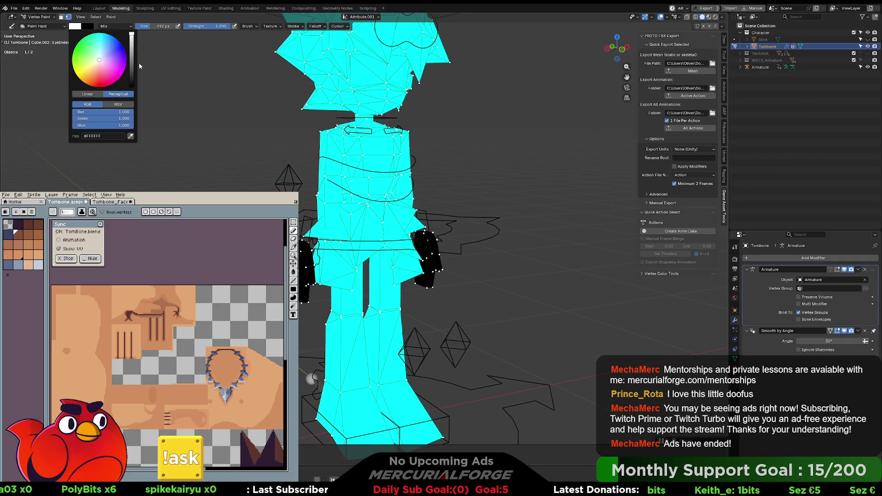
left_click_drag(133, 64, 131, 86)
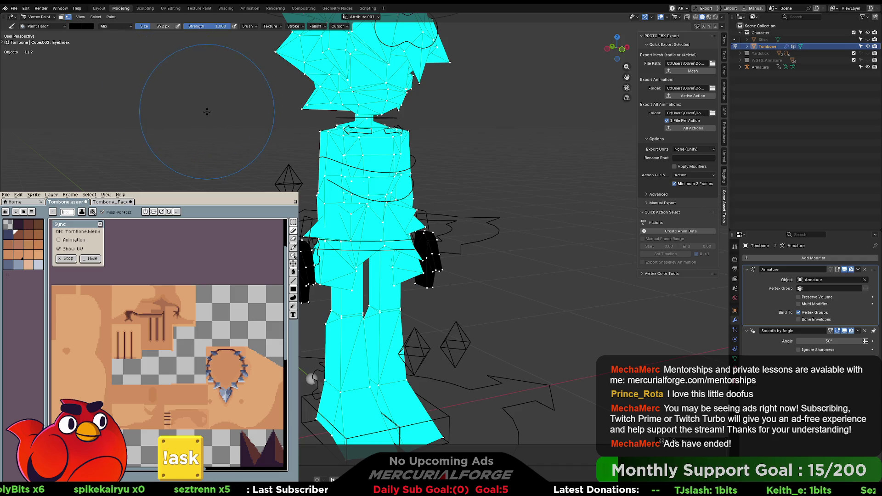
key("x")
left_click(80, 19)
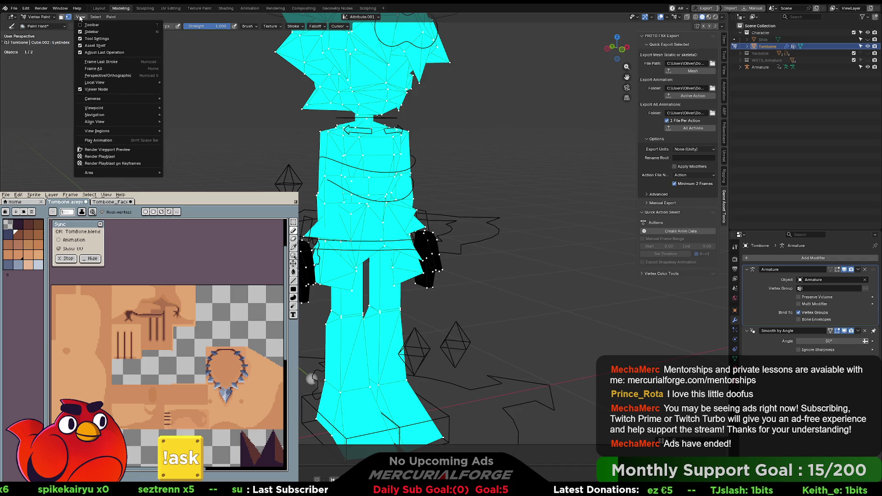
mouse_move(96, 19)
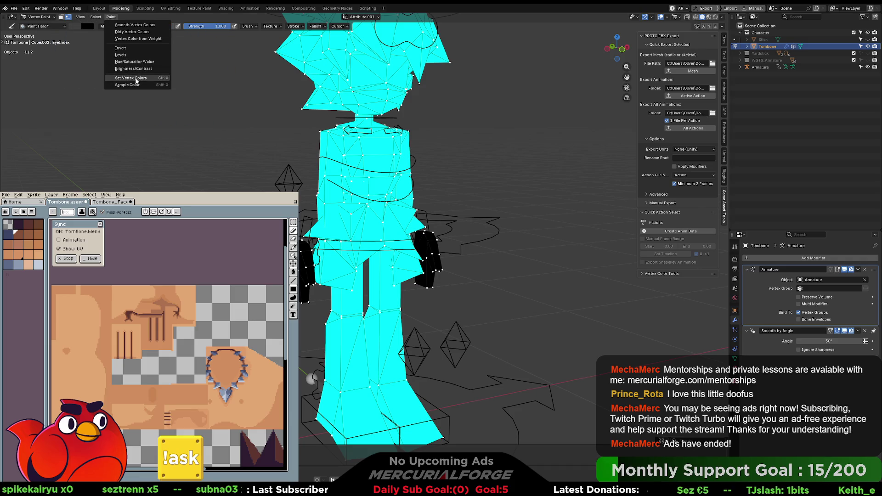
left_click(136, 82)
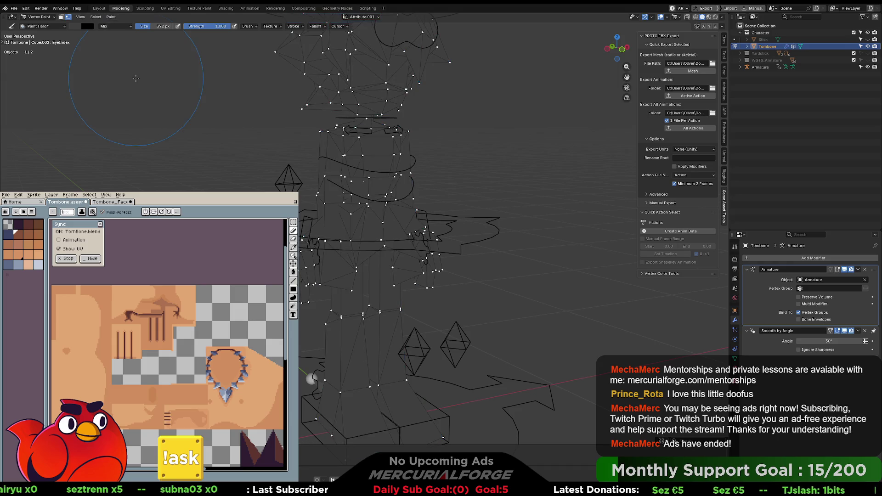
- Refill the mesh with pure black via Shift+K, compare with undo/redo, then return to Edit Mode
middle_click_drag(433, 173, 420, 168)
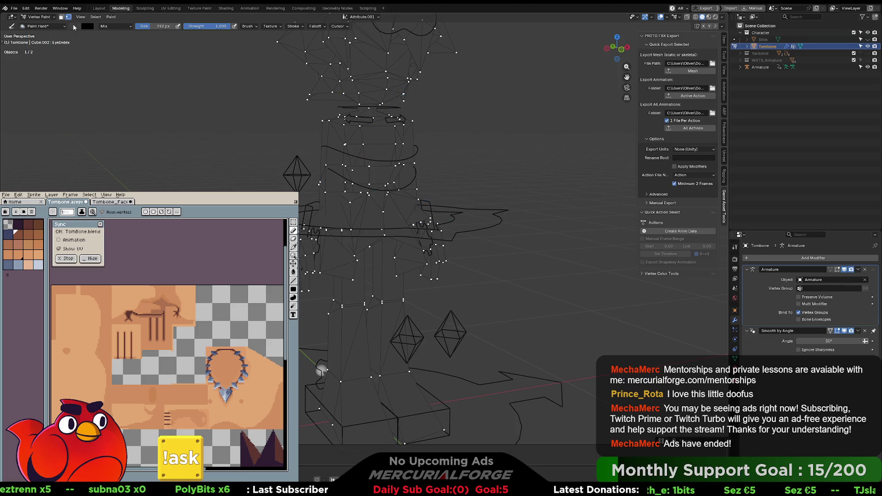
left_click(87, 26)
left_click_drag(131, 69, 131, 86)
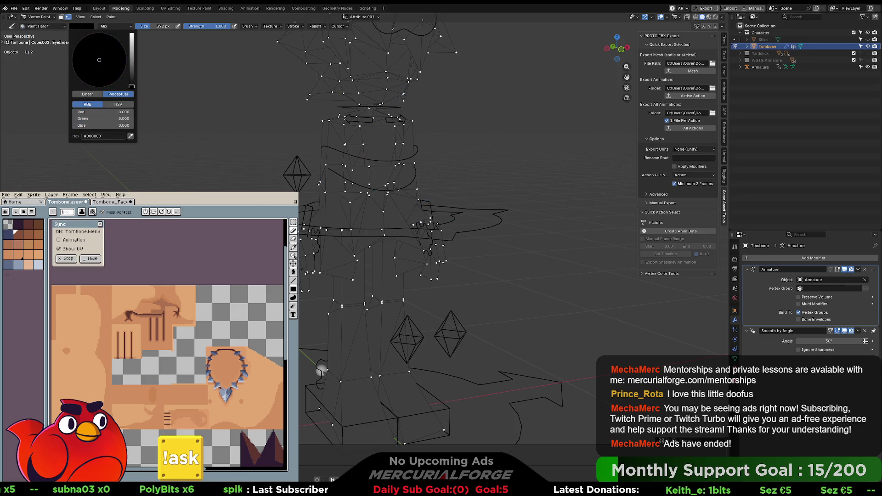
middle_click_drag(441, 146, 448, 149)
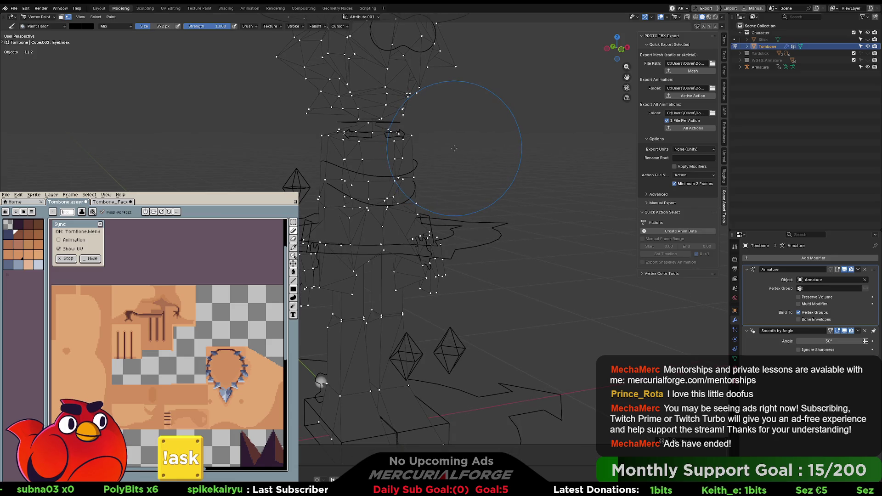
key("shift+k")
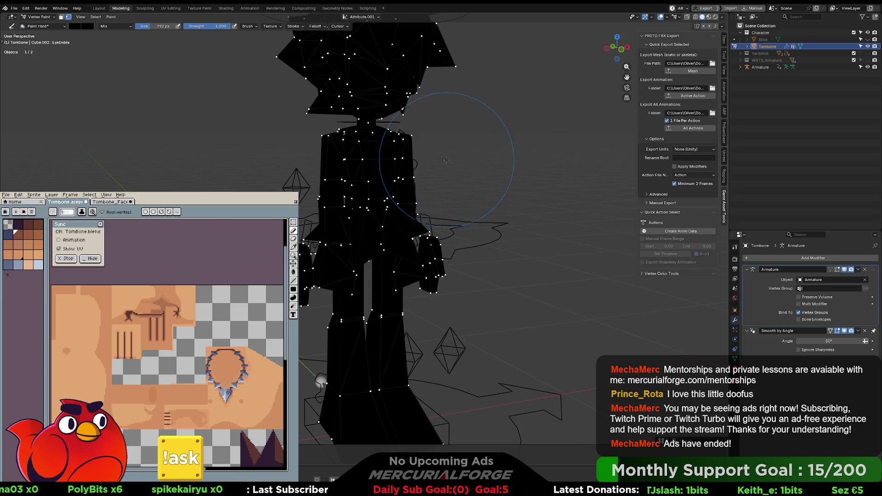
middle_click_drag(448, 165, 481, 166)
key("ctrl+z")
key("ctrl+shift+z")
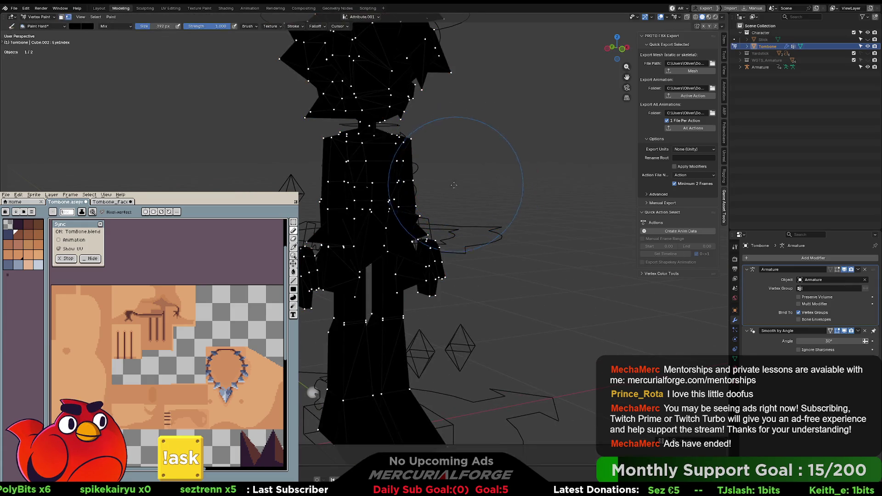
middle_click_drag(448, 187, 448, 190)
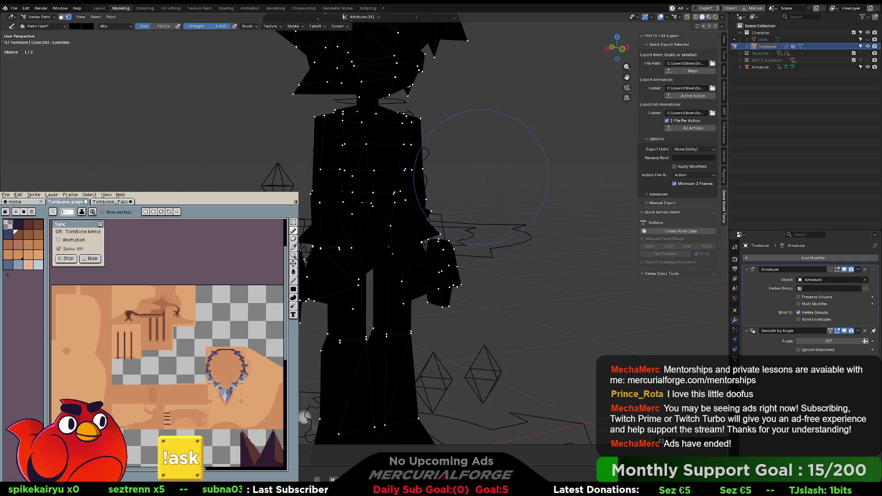
mouse_move(388, 198)
middle_mouse_down()
mouse_move(363, 184)
mouse_move(333, 131)
middle_mouse_up()
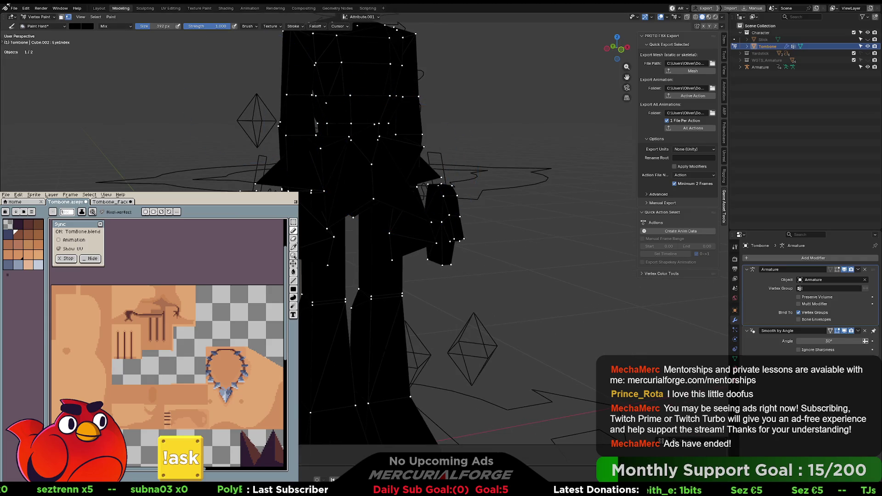
key("Tab")
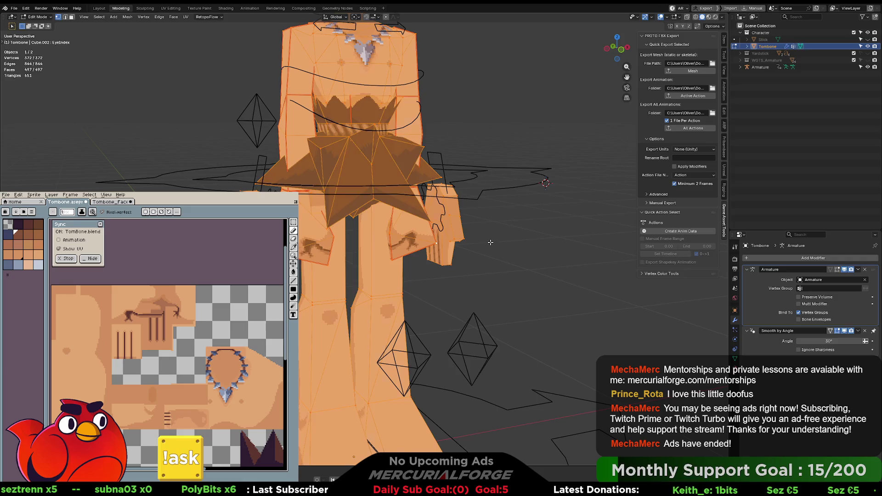
- In Edit Mode, test-select the linked skirt-flap piece, then clear the selection
key("alt+a")
middle_click_drag(490, 242, 470, 230)
key("l")
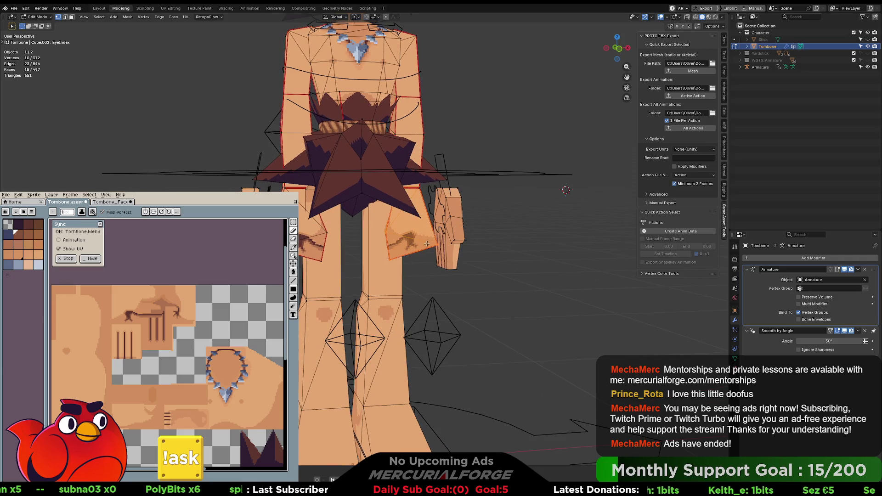
key("alt+a")
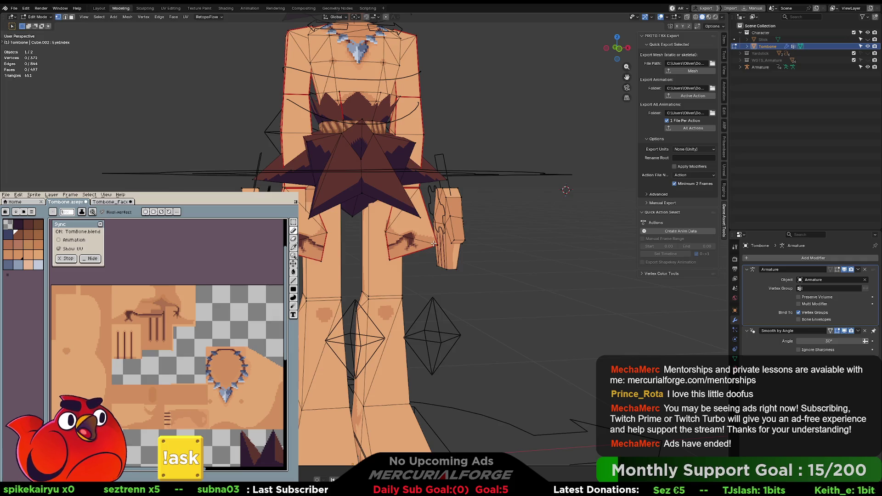
- Zoom out and return to Vertex Paint with the vertex selection mask enabled
scroll(355, 146, "down", 2)
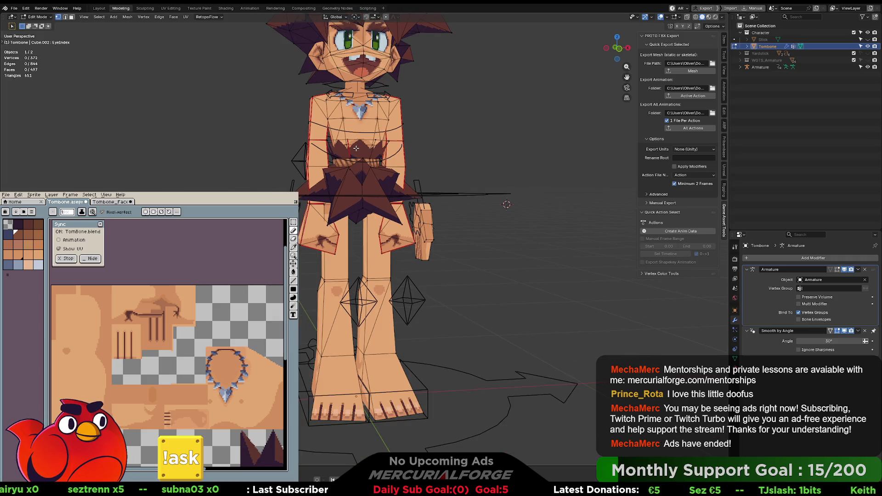
key("ctrl+Tab")
left_click(68, 17)
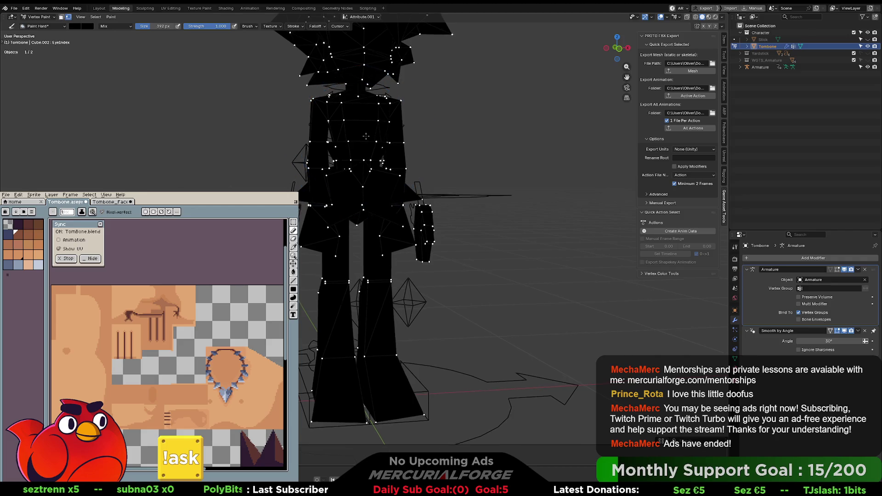
- Fill the whole Tombone mesh with pure green (#00FF00) vertex colour
left_click(75, 26)
left_click_drag(105, 118, 134, 119)
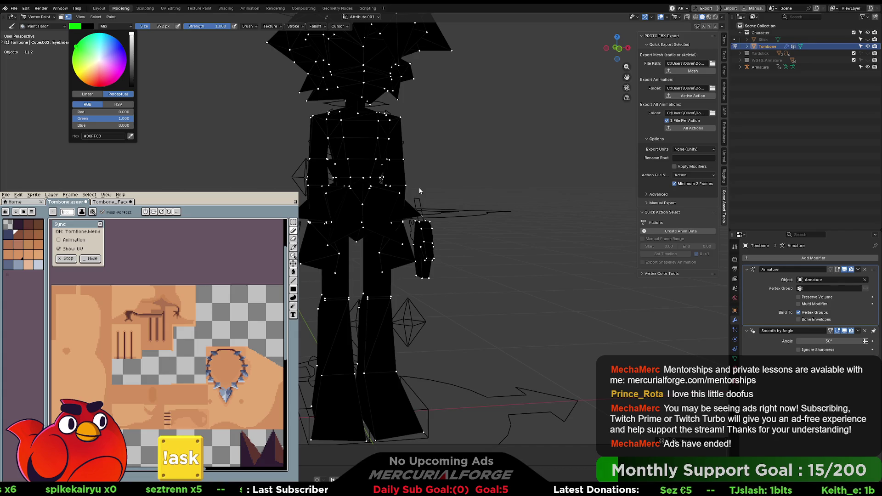
key("shift+k")
mouse_move(419, 188)
middle_mouse_down()
mouse_move(384, 216)
mouse_move(381, 207)
middle_mouse_up()
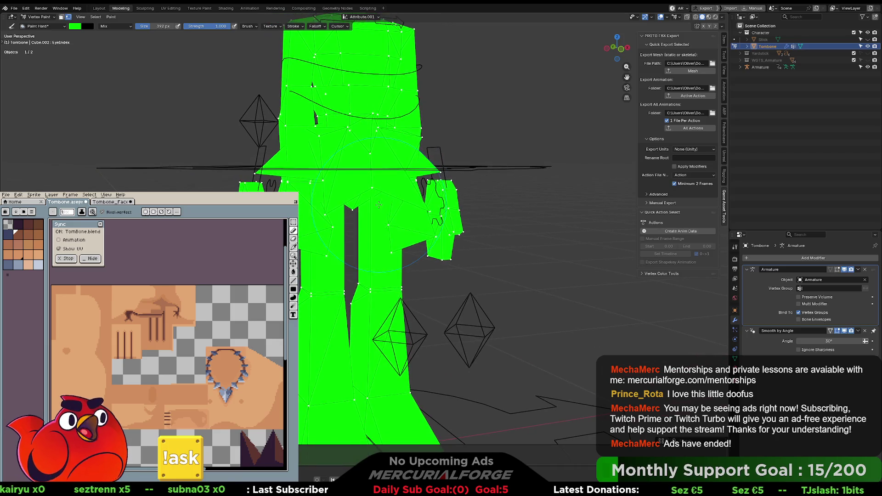
- Reset the brush colour to black and go back to Edit Mode
left_click(76, 26)
left_click_drag(132, 55, 131, 86)
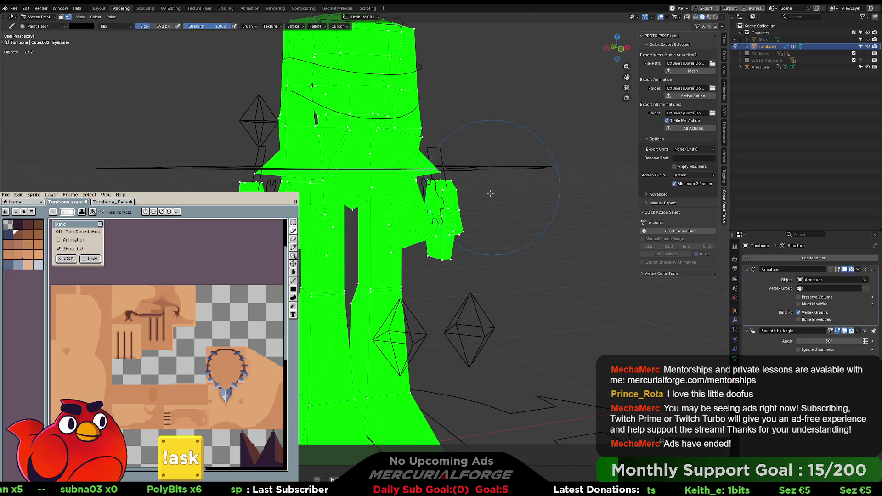
scroll(453, 242, "up", 2)
scroll(452, 242, "down", 1)
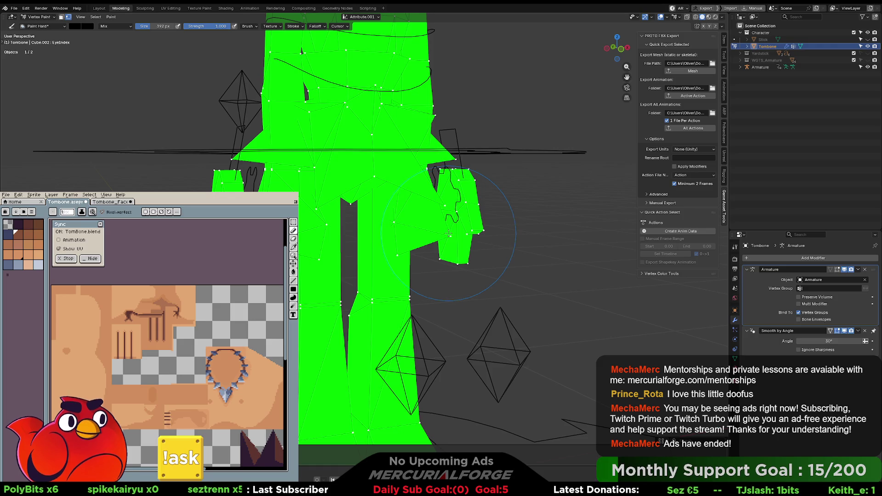
key("Tab")
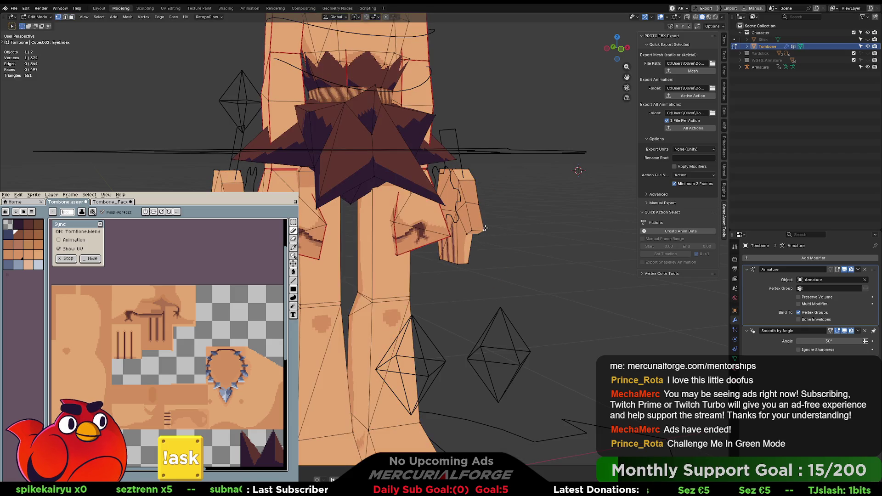
- Select the right hand piece and fill it with pure red (Red 1.000)
key("l")
key("l")
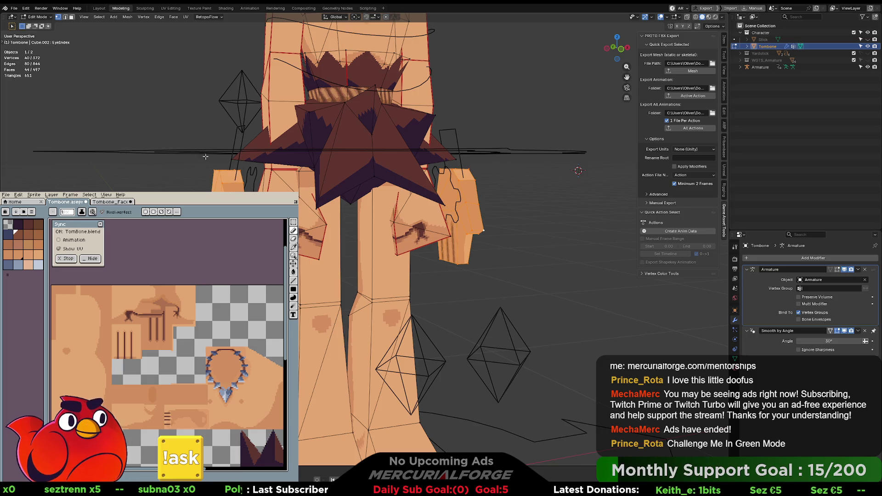
key("Tab")
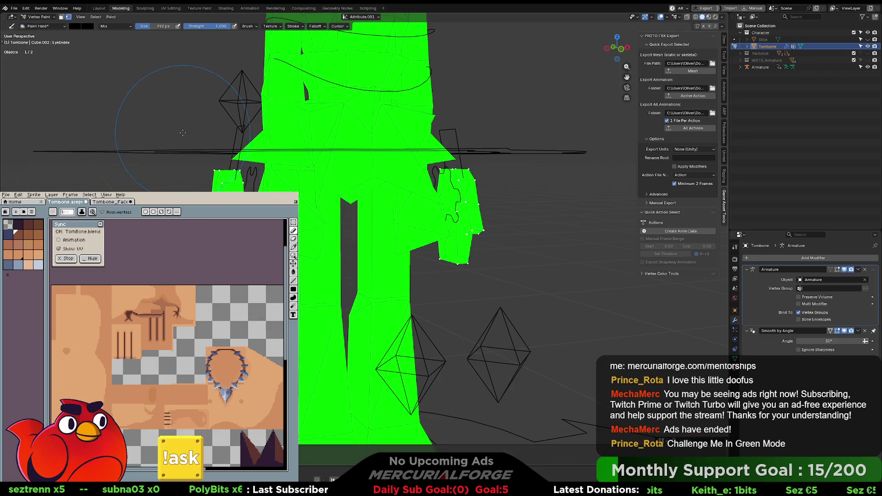
left_click(74, 26)
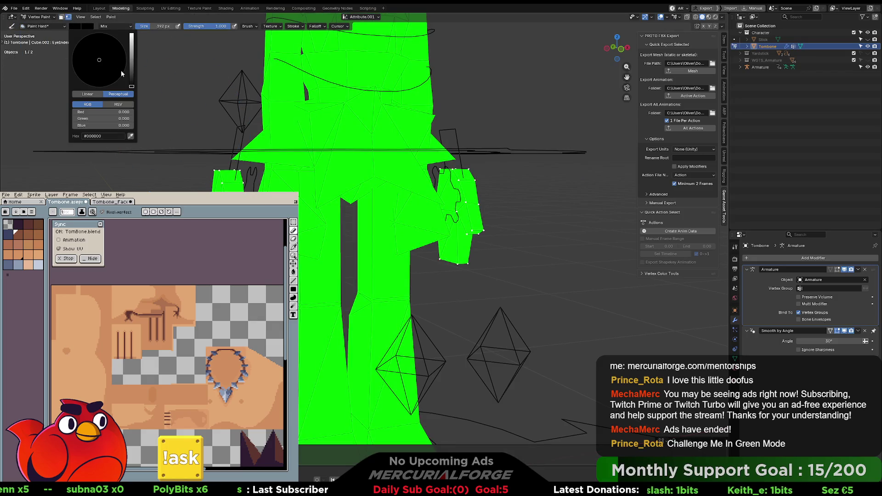
left_click(96, 111)
type("1")
key("Return")
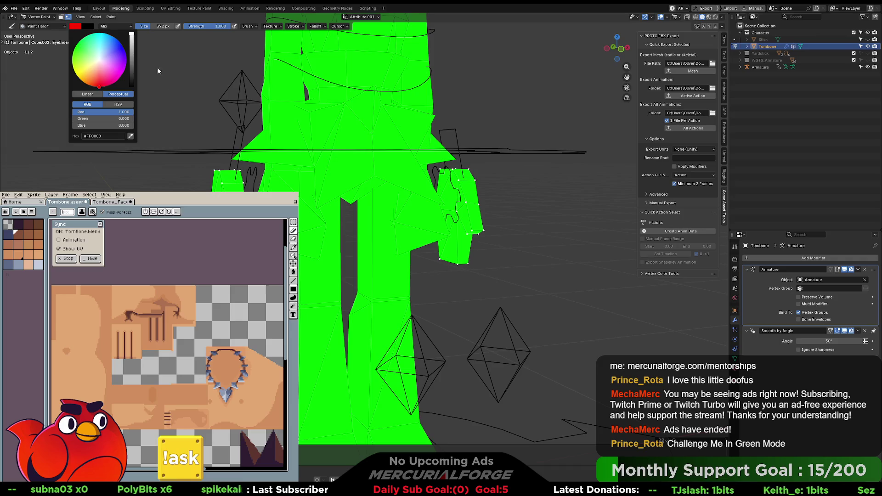
key("shift+k")
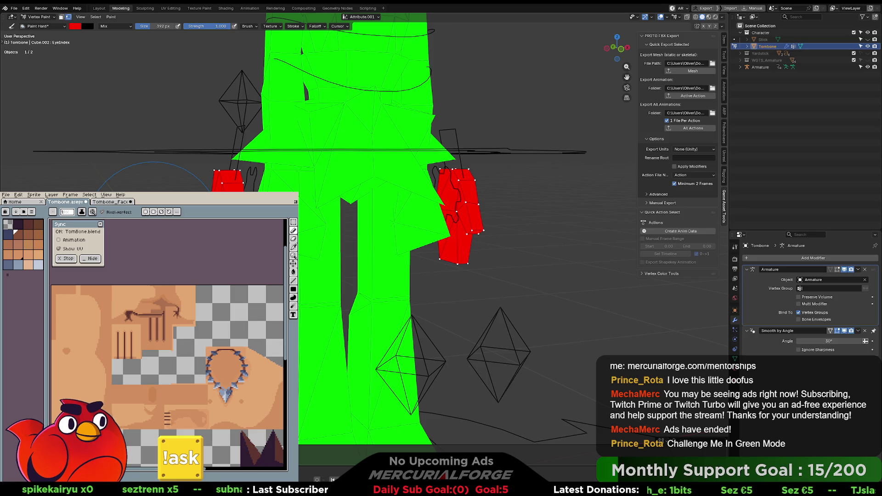
- Set Blue to 1.000 and refill the hand magenta, then return to Edit Mode
left_click(76, 26)
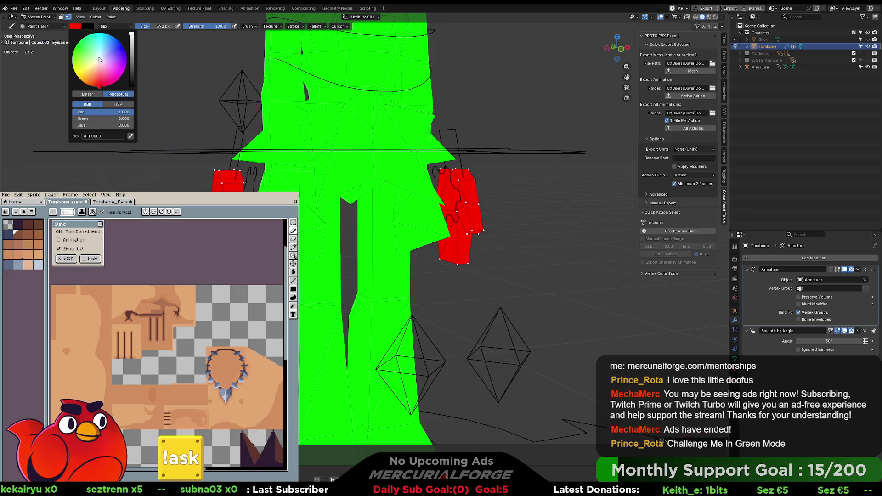
left_click(104, 125)
type("1")
key("Return")
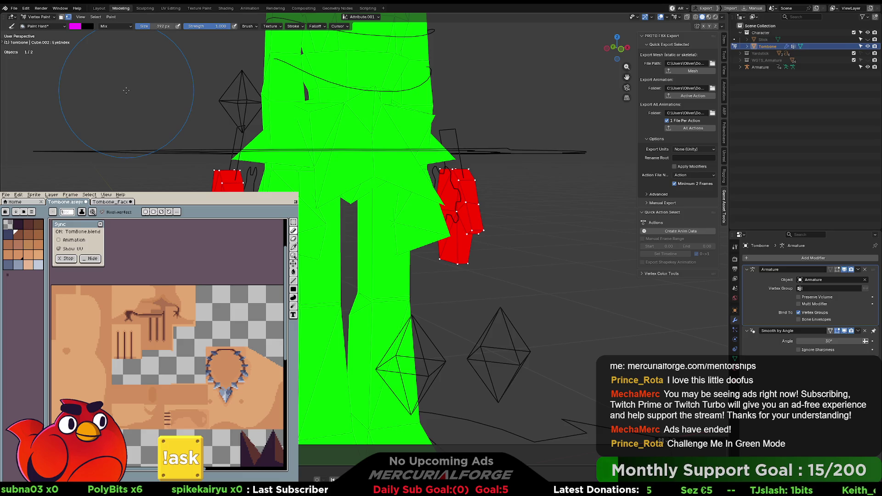
key("shift+k")
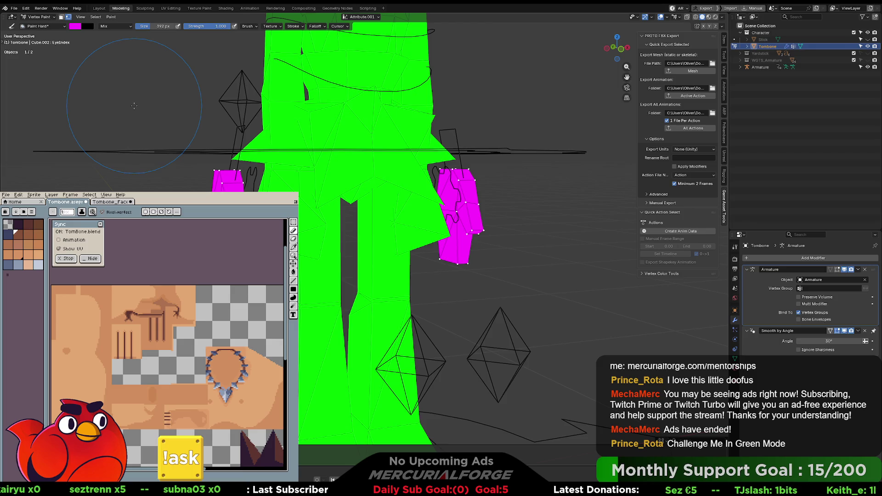
left_click(76, 27)
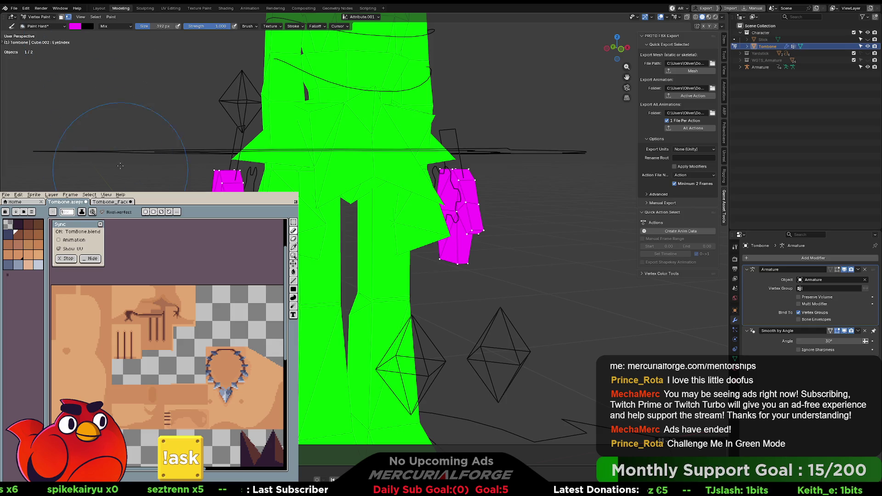
key("Tab")
- Fill the selected left arm and right hand pieces with red, then check the colours
key("l")
key("l")
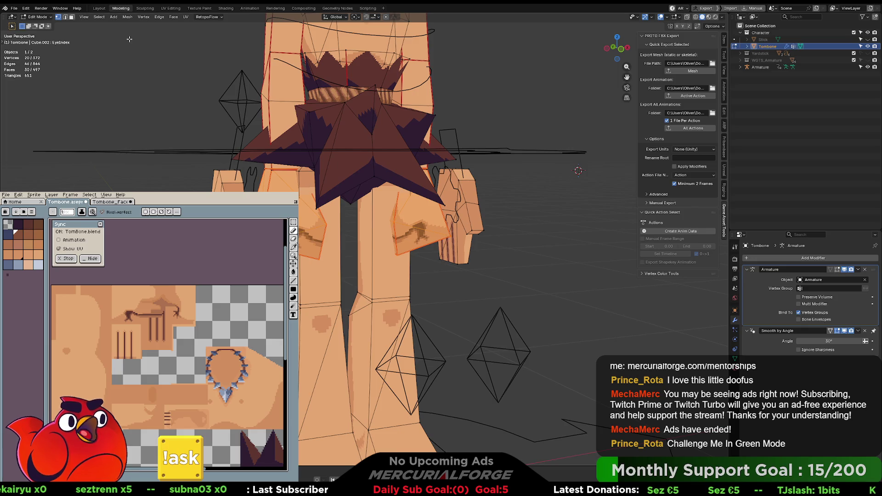
key("Tab")
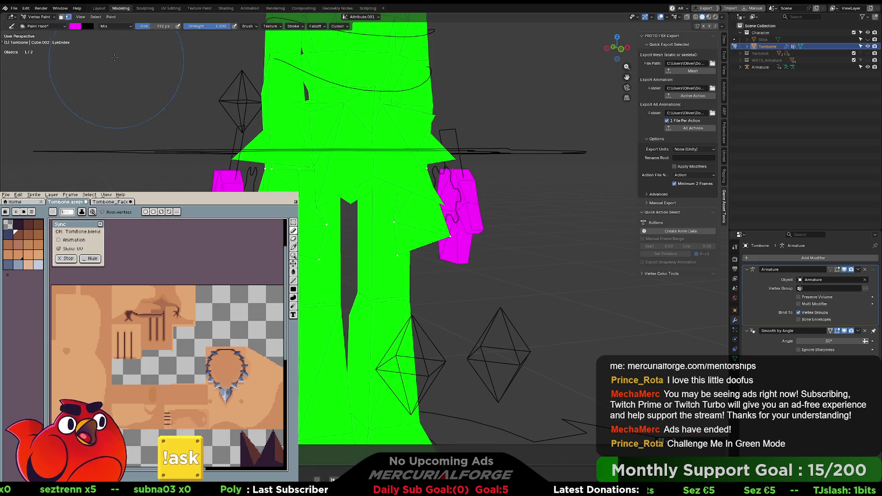
left_click(75, 26)
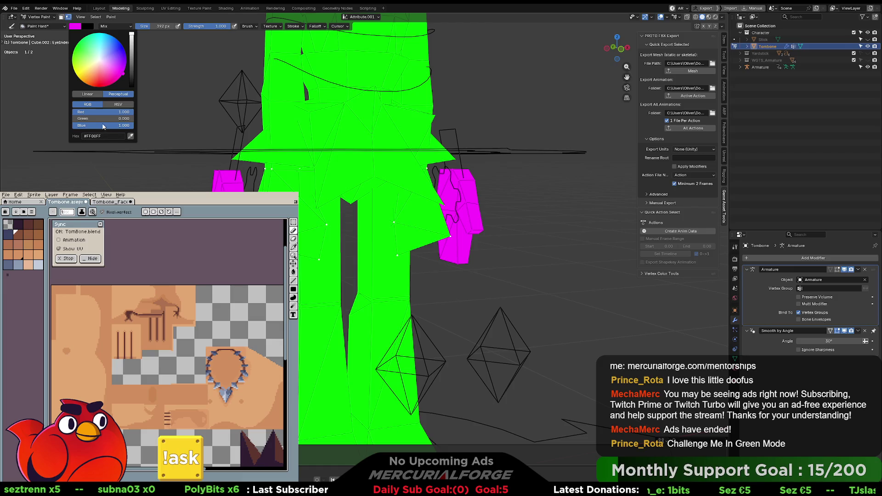
left_click_drag(123, 128, 72, 128)
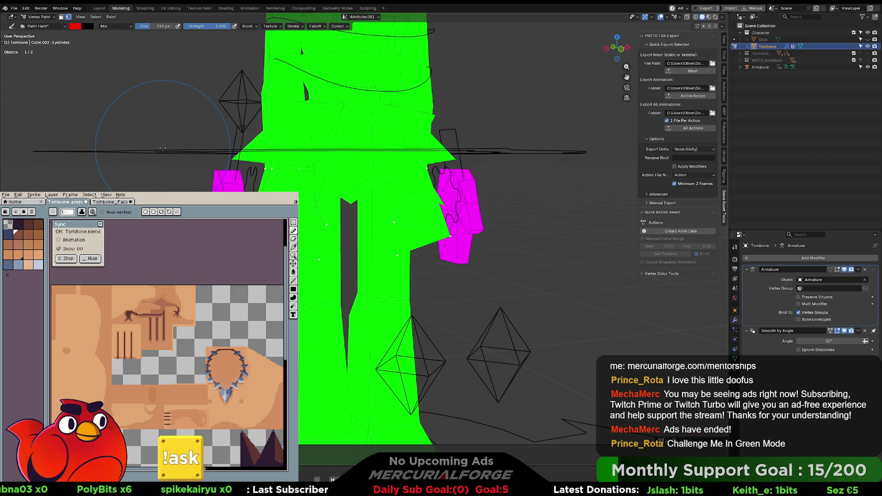
key("shift+k")
key("Tab")
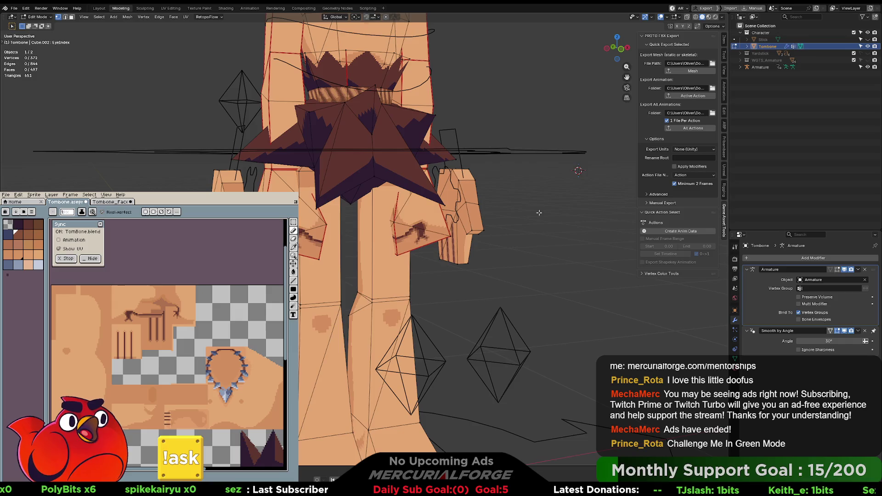
key("Tab")
scroll(488, 207, "down", 4)
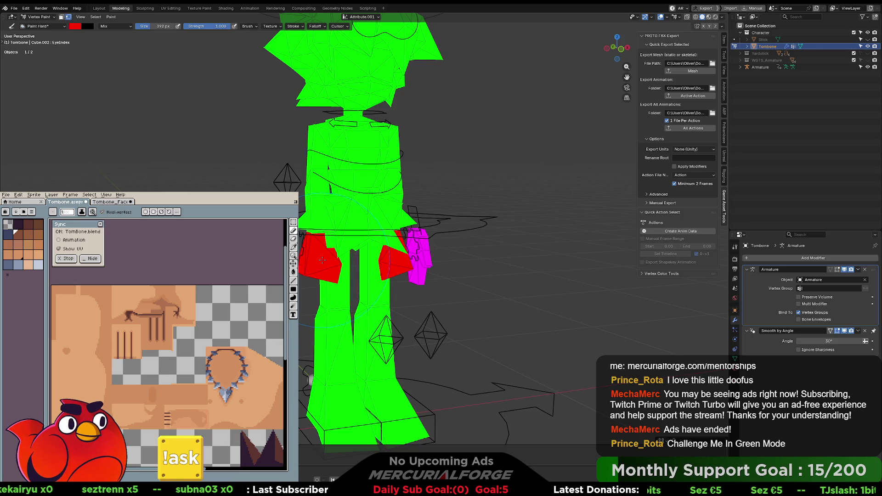
scroll(322, 260, "up", 4)
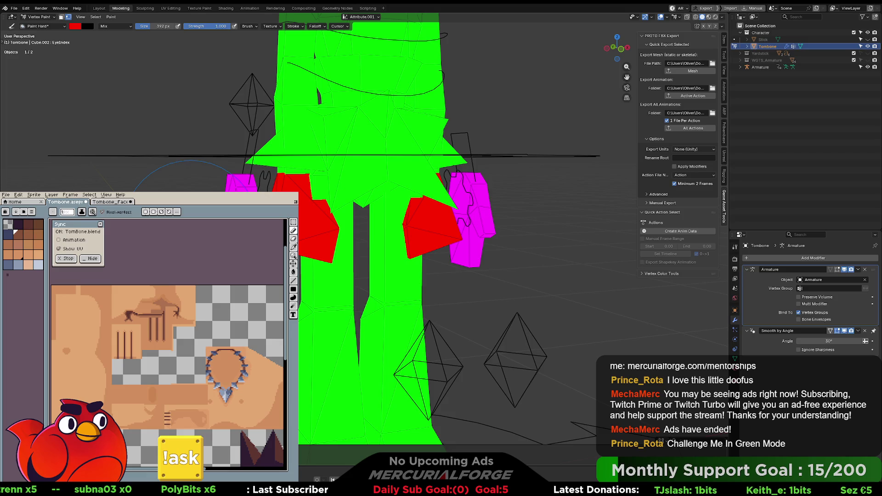
- Try masking more hand and arm pieces, then reselect only the red right-arm piece
key("Tab")
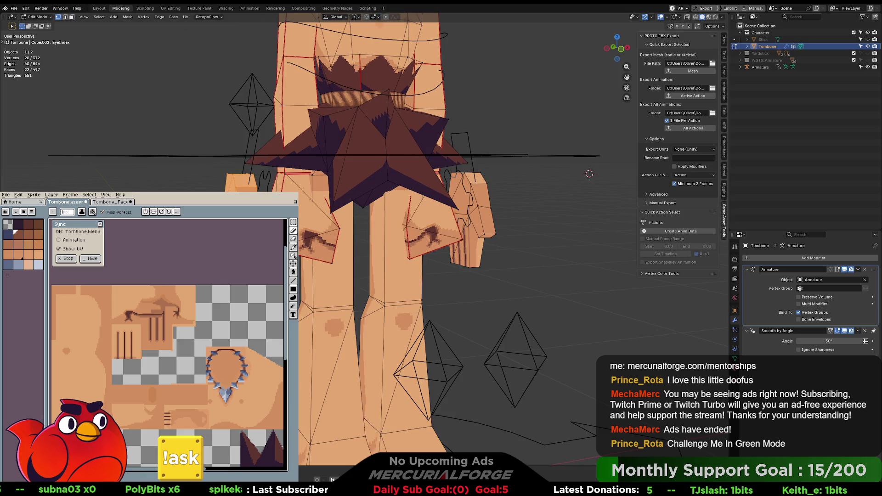
key("l")
key("l")
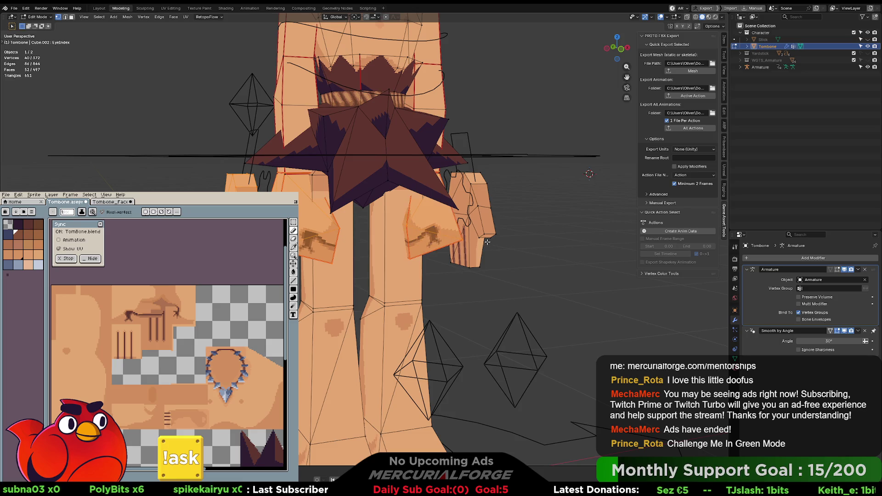
key("l")
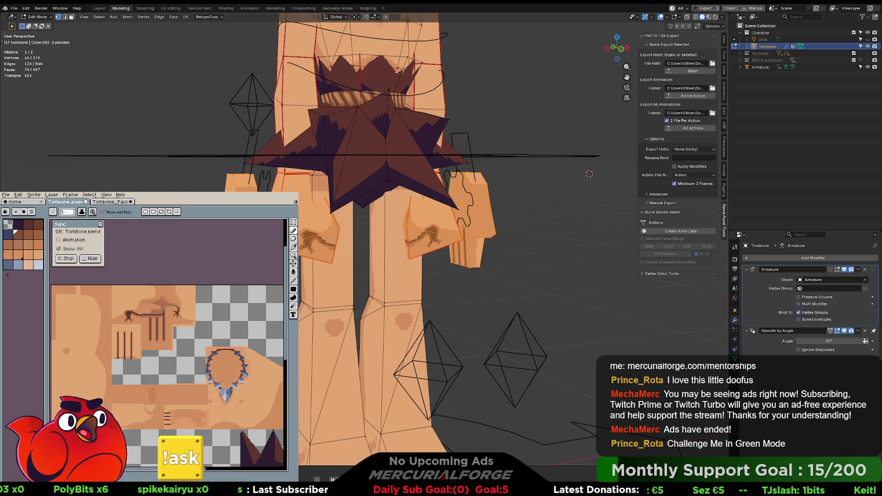
key("Tab")
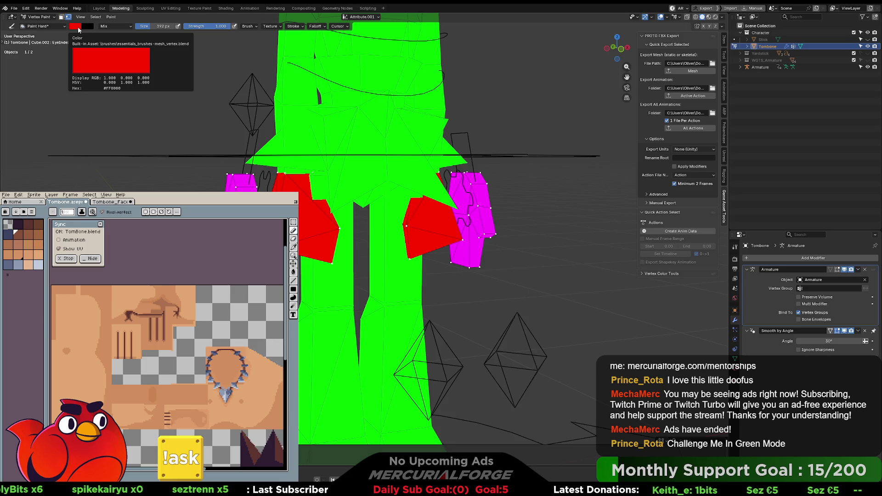
key("Tab")
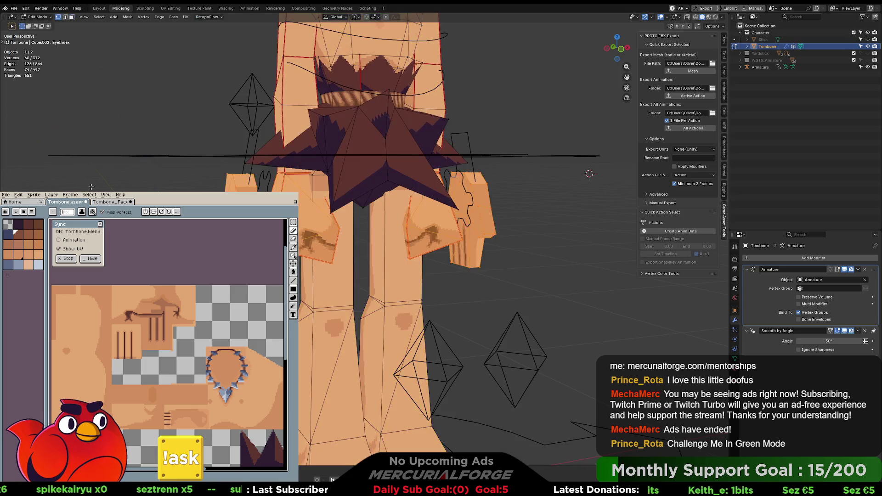
key("alt+a")
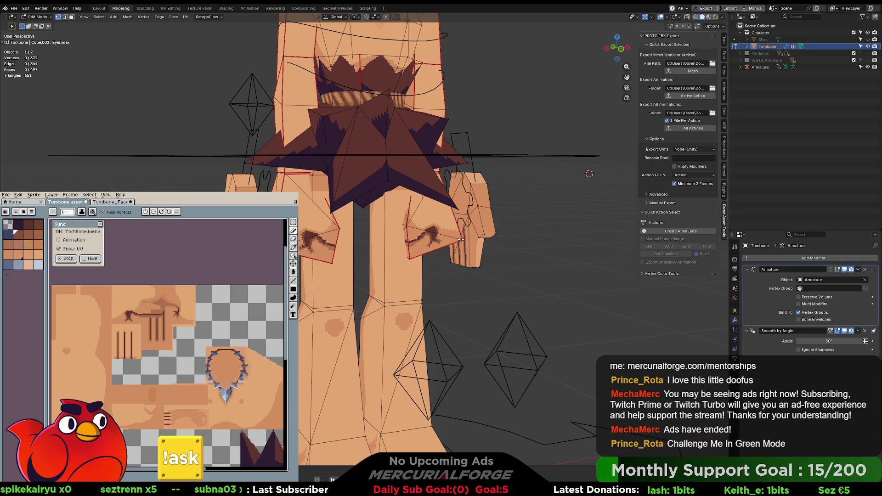
key("l")
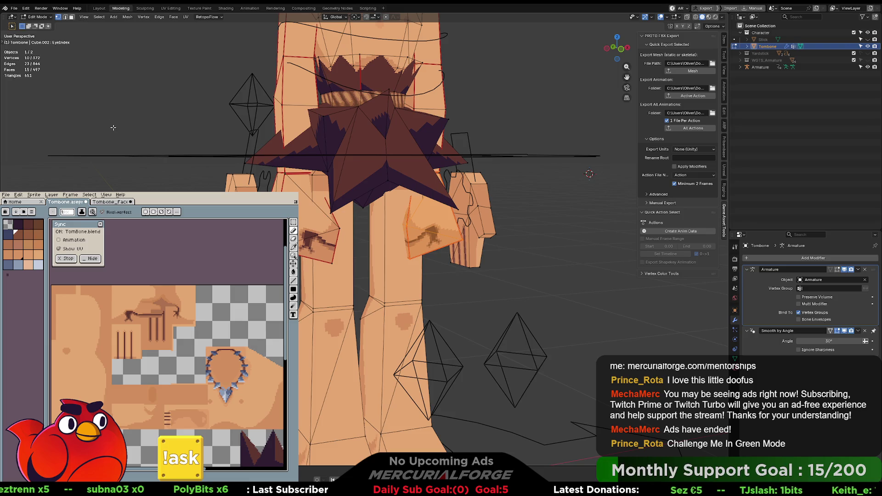
- Try a yellow (#FFFF00) fill on the right arm piece, undo it, and return to Edit Mode
key("ctrl+Tab")
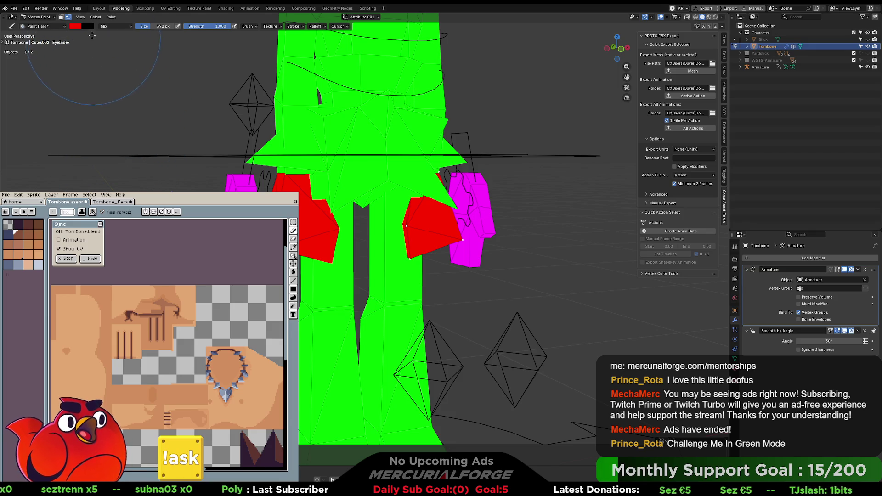
left_click(75, 28)
left_click_drag(131, 119, 133, 118)
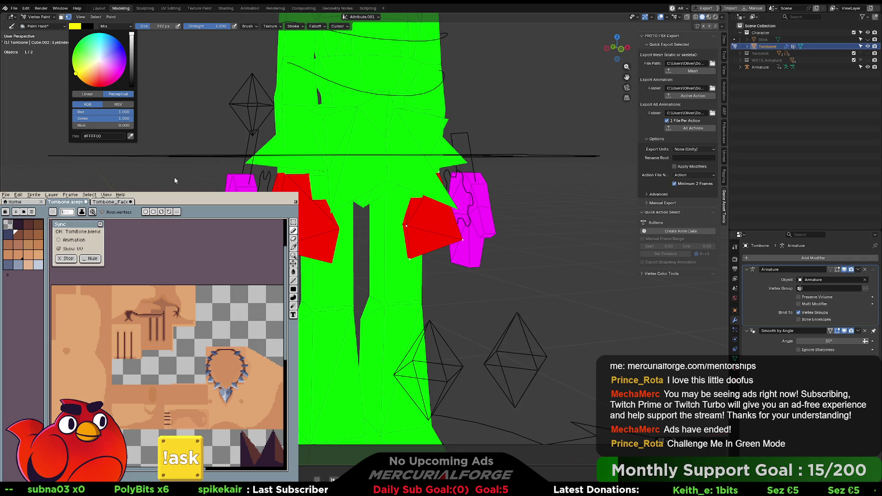
key("shift+k")
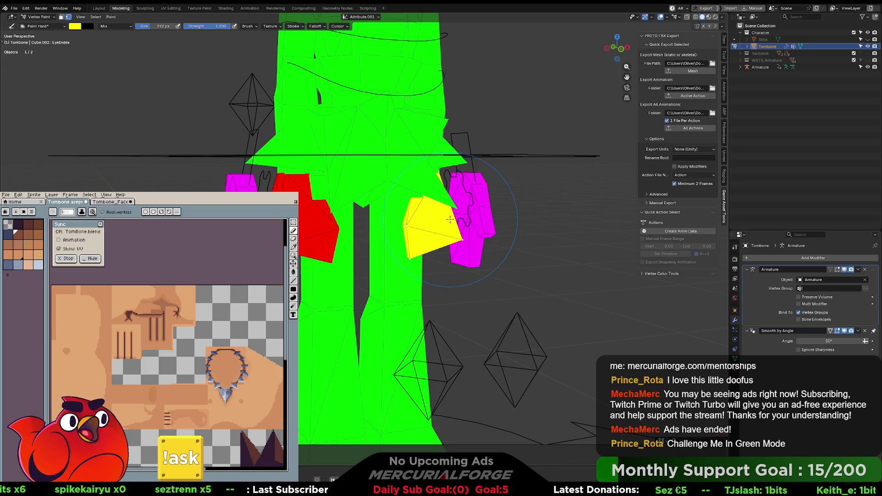
key("ctrl+z")
key("Tab")
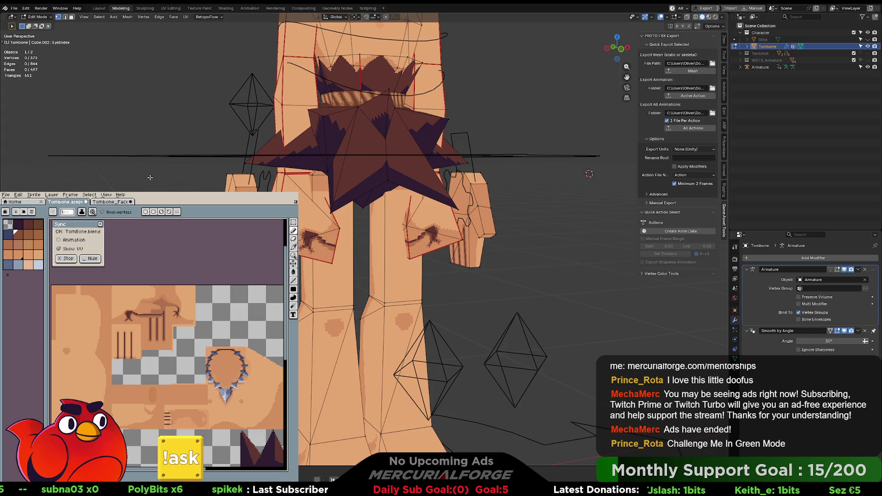
- Zoom out and back in to inspect the whole character, then switch to Object Mode
scroll(150, 177, "down", 4)
scroll(97, 191, "down", 1)
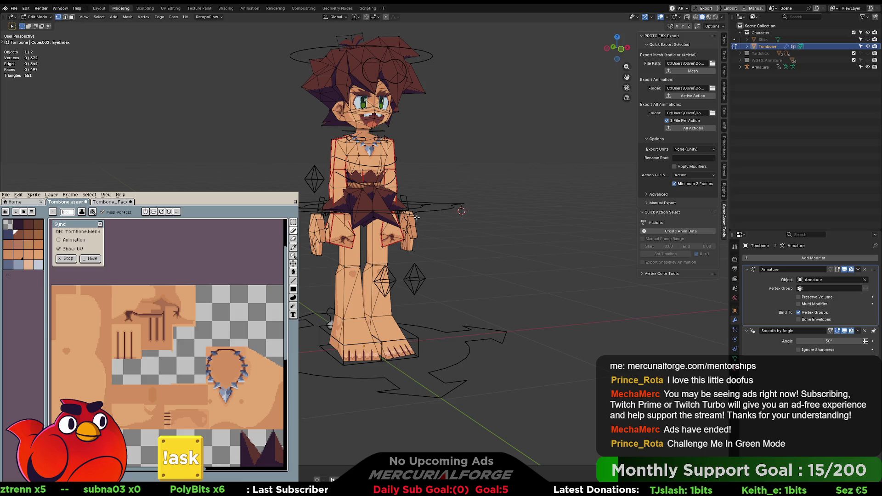
scroll(411, 229, "up", 4)
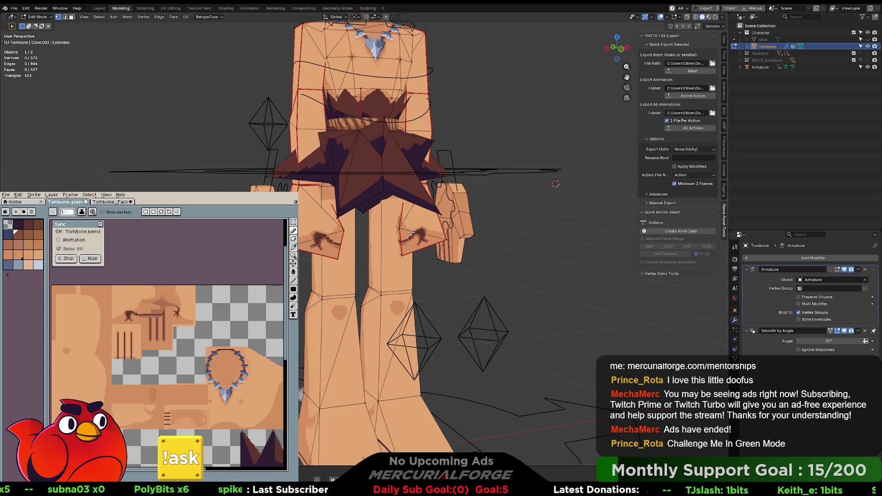
scroll(411, 232, "up", 2)
scroll(411, 232, "down", 5)
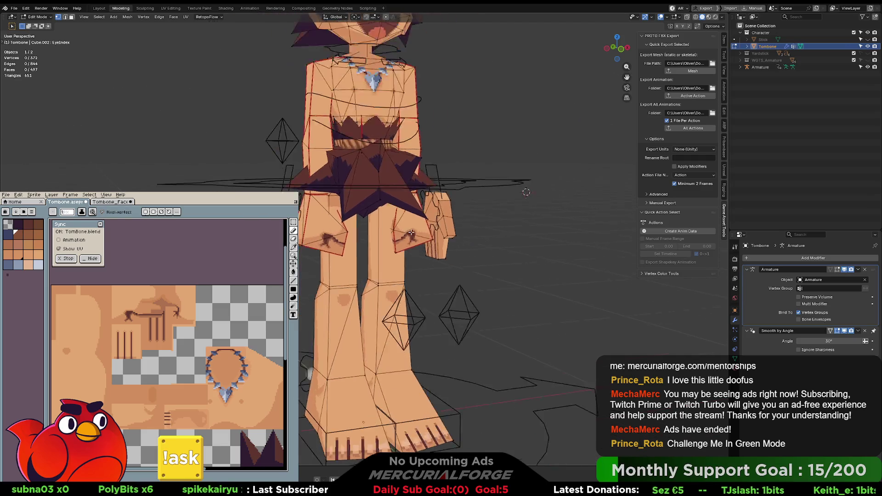
scroll(411, 232, "down", 1)
scroll(411, 233, "up", 2)
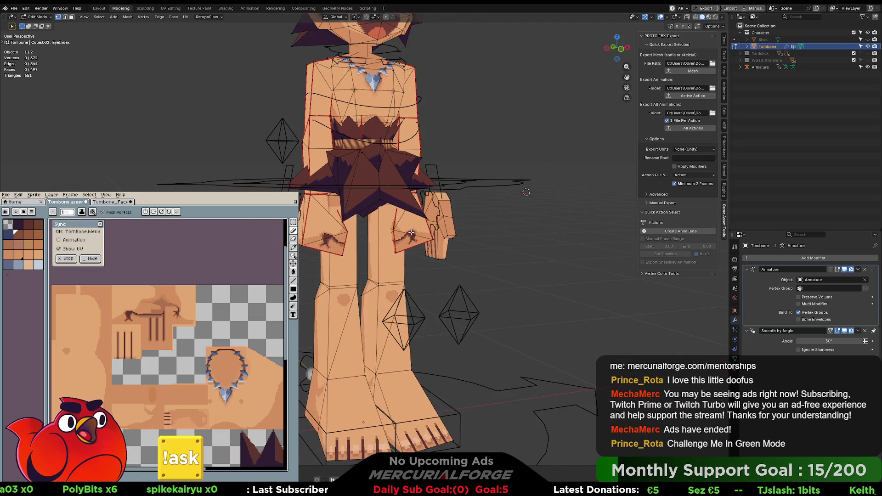
scroll(431, 228, "up", 2)
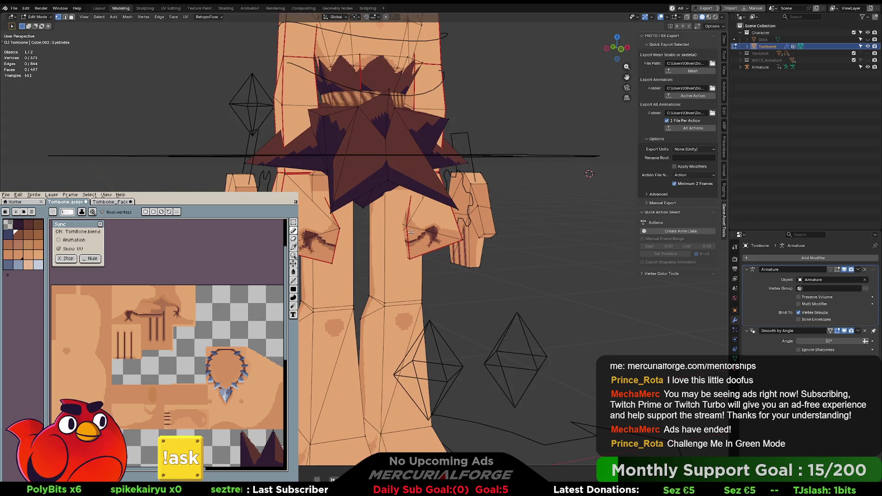
key("Tab")
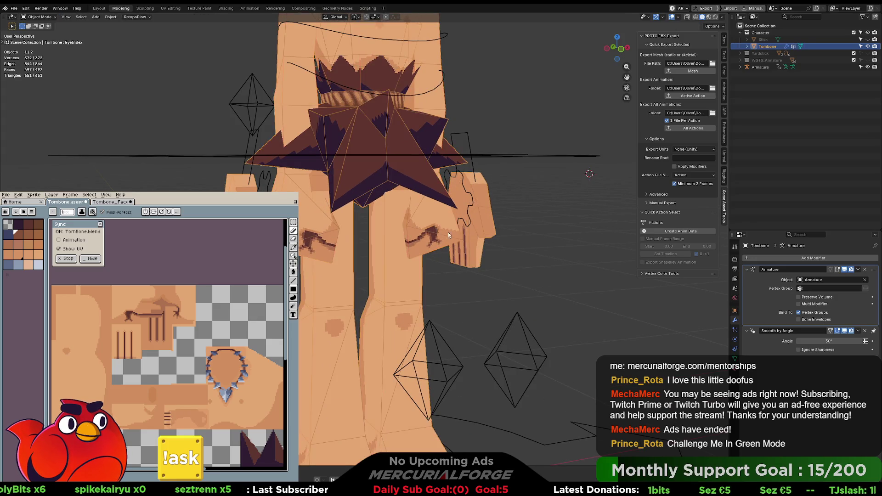
- Select Tombone, turn the view to face its front, and switch it into Vertex Paint mode
left_click(423, 246)
mouse_move(423, 246)
middle_mouse_down()
mouse_move(409, 248)
mouse_move(423, 245)
middle_mouse_up()
key("z")
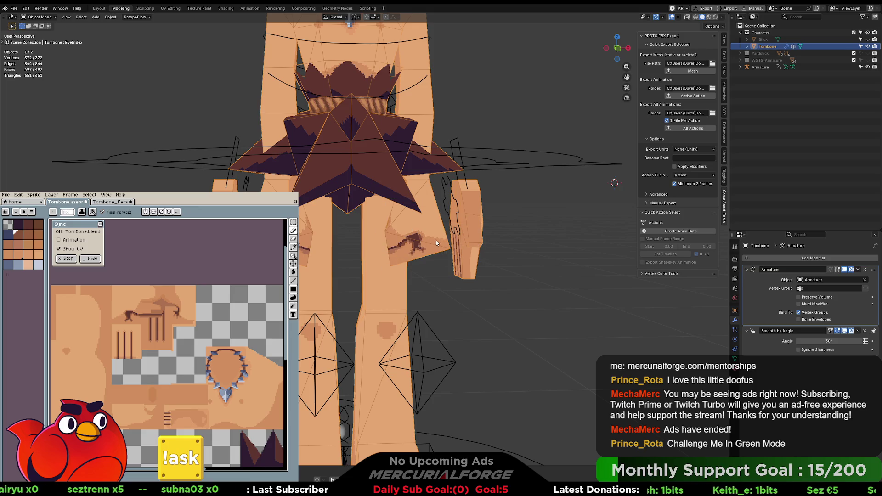
key("Tab")
key("l")
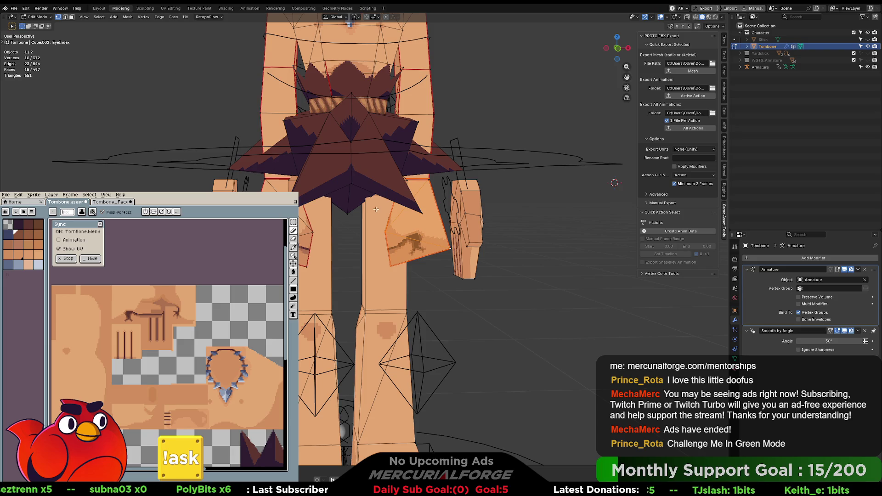
key("Tab")
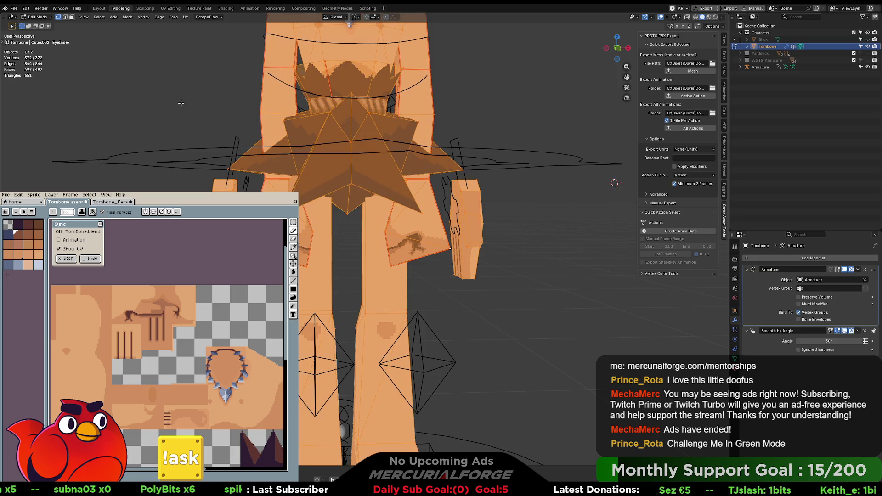
key("ctrl+Tab")
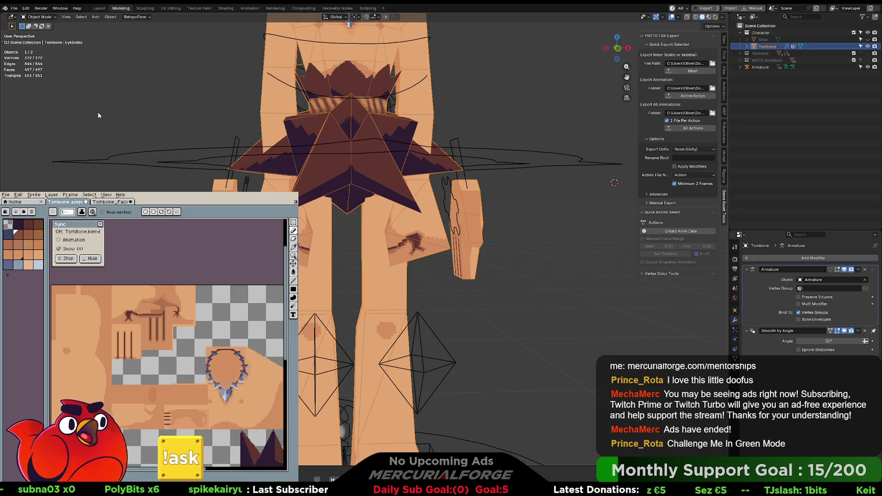
left_click(142, 60)
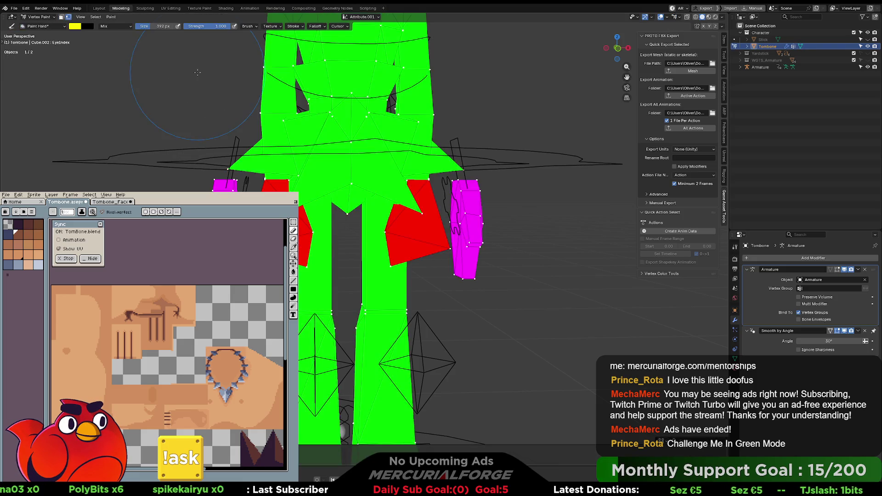
- Set the brush to black and fill the entire Tombone mesh with it
left_click(75, 25)
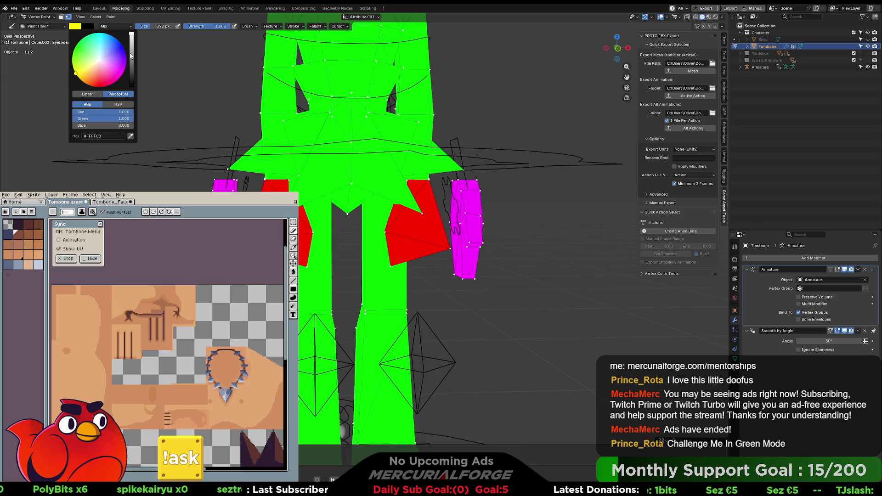
left_click_drag(131, 58, 131, 86)
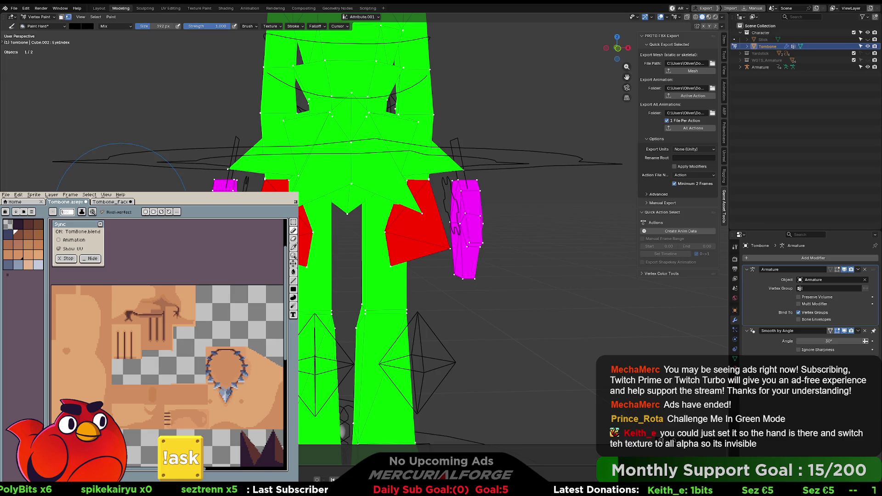
key("shift+k")
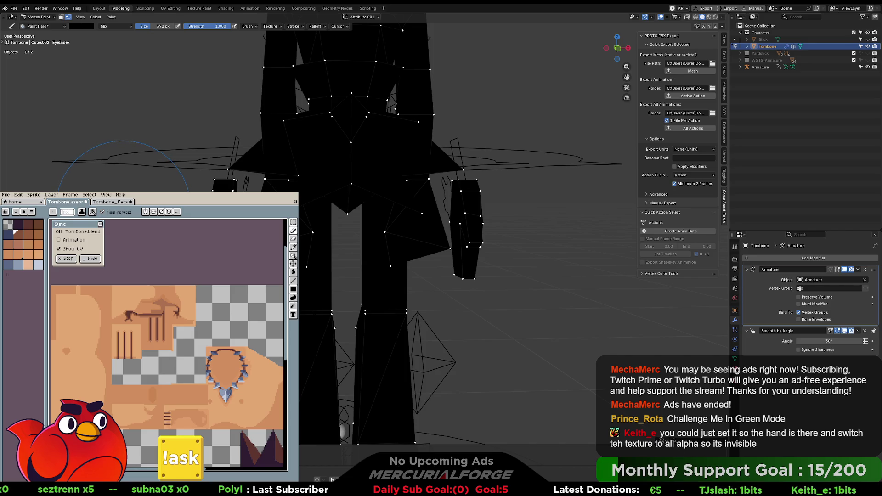
middle_click_drag(505, 229, 482, 229)
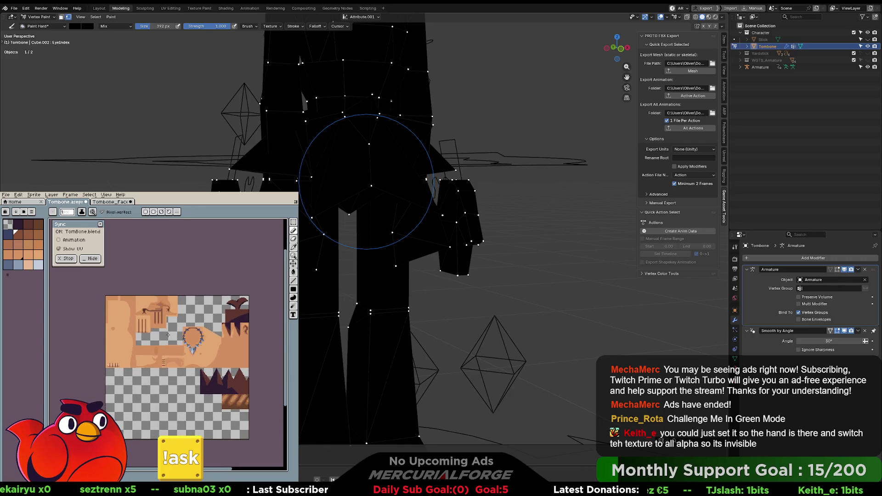
scroll(169, 334, "up", 3)
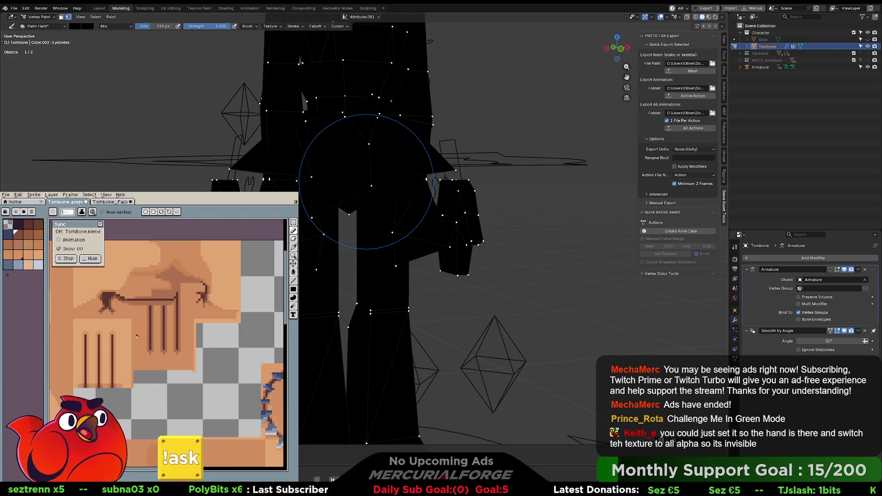
scroll(136, 337, "down", 4)
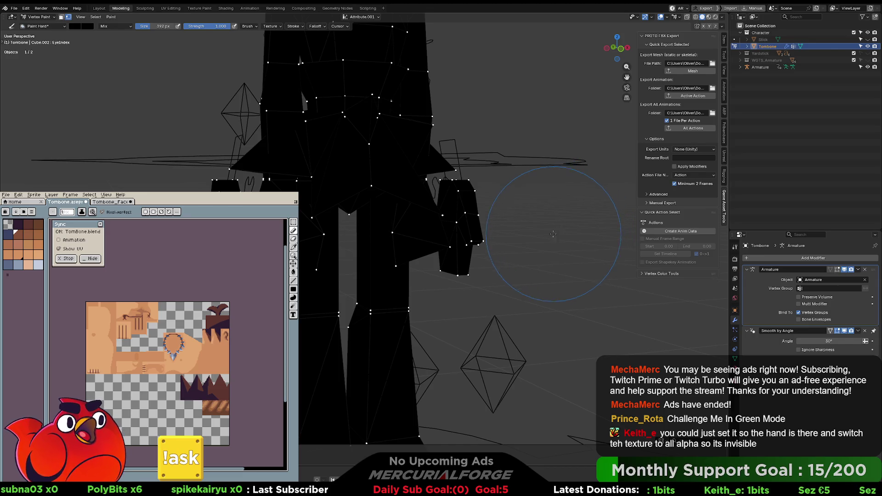
mouse_move(550, 237)
middle_mouse_down()
mouse_move(552, 203)
mouse_move(545, 245)
middle_mouse_up()
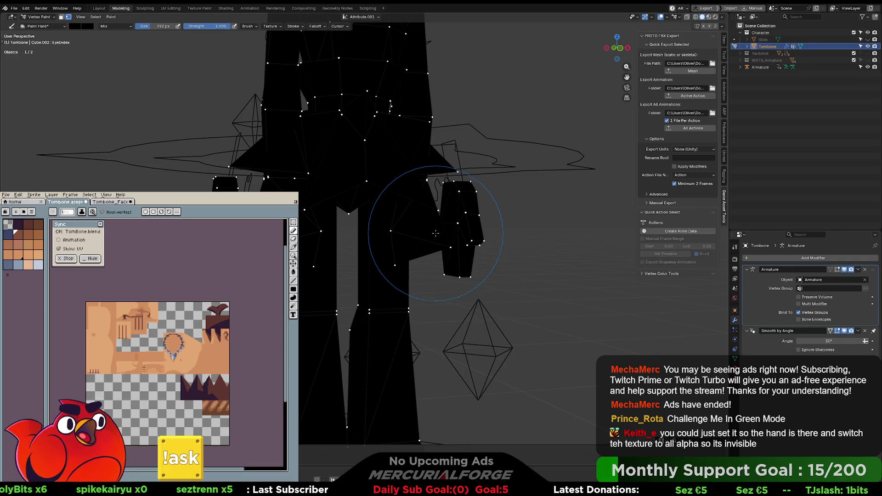
mouse_move(435, 242)
middle_mouse_down()
mouse_move(320, 240)
mouse_move(426, 243)
middle_mouse_up()
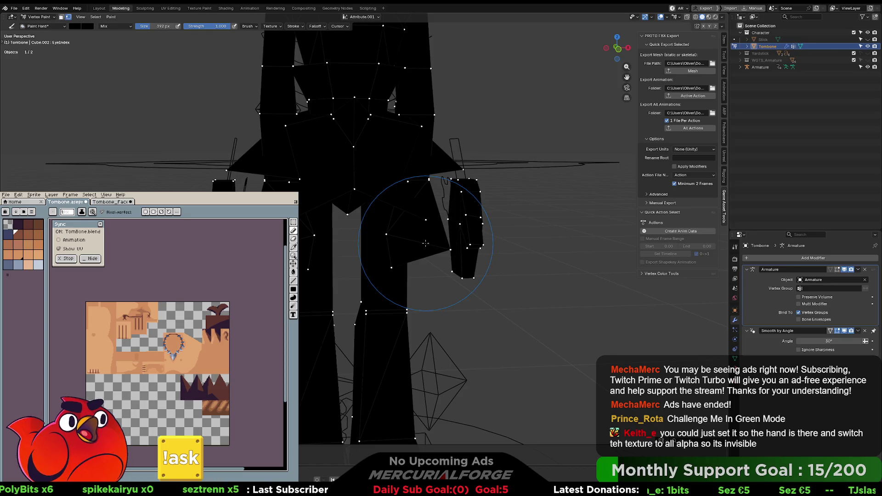
scroll(364, 255, "up", 5)
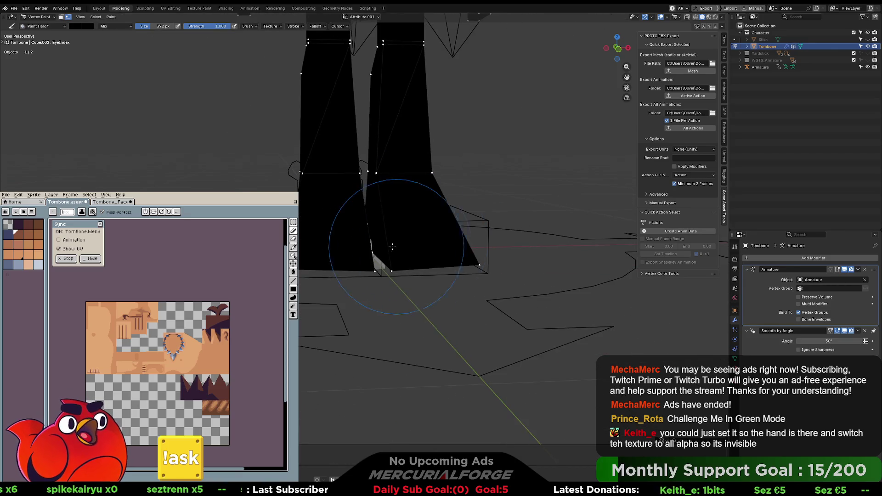
middle_click_drag(364, 255, 363, 358)
scroll(353, 193, "up", 5, "shift")
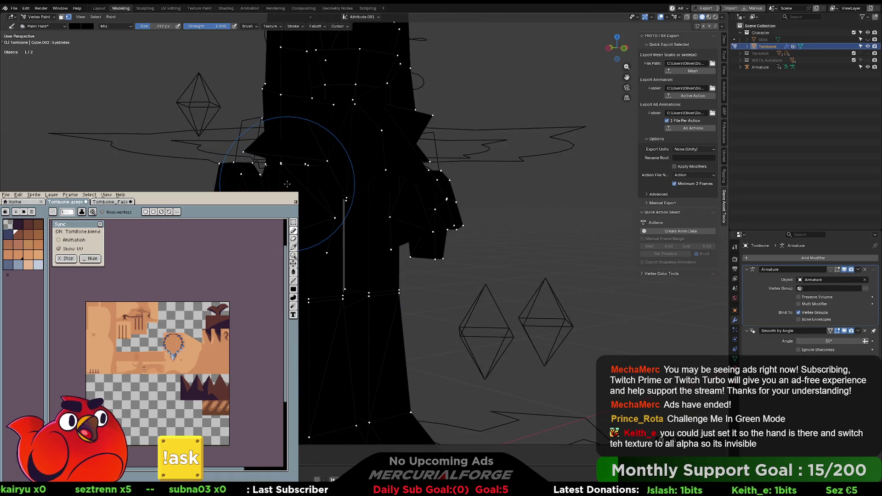
scroll(376, 347, "down", 4, "shift")
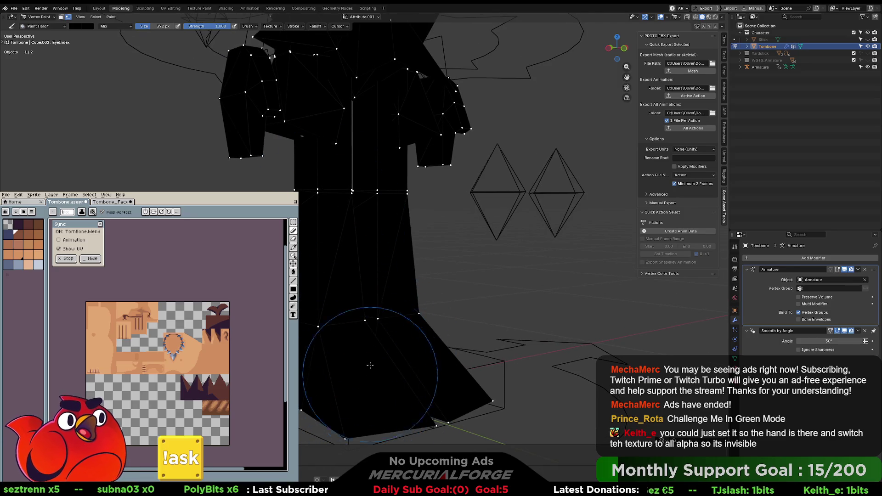
scroll(344, 223, "up", 2, "shift")
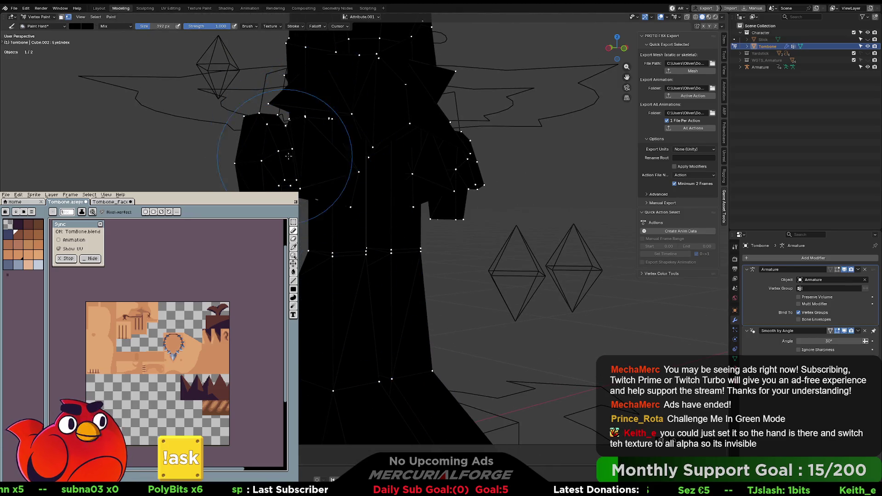
mouse_move(315, 138)
middle_mouse_down()
mouse_move(284, 137)
mouse_move(317, 184)
middle_mouse_up()
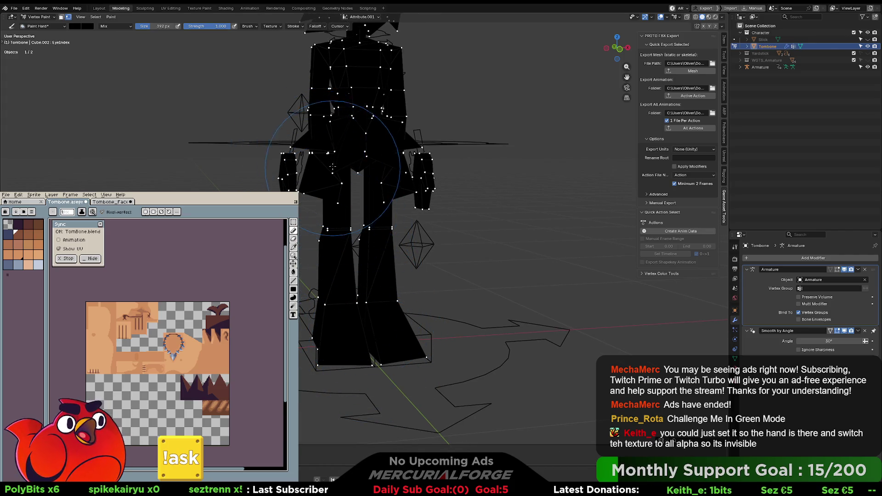
scroll(327, 156, "up", 2)
middle_click_drag(326, 156, 329, 192)
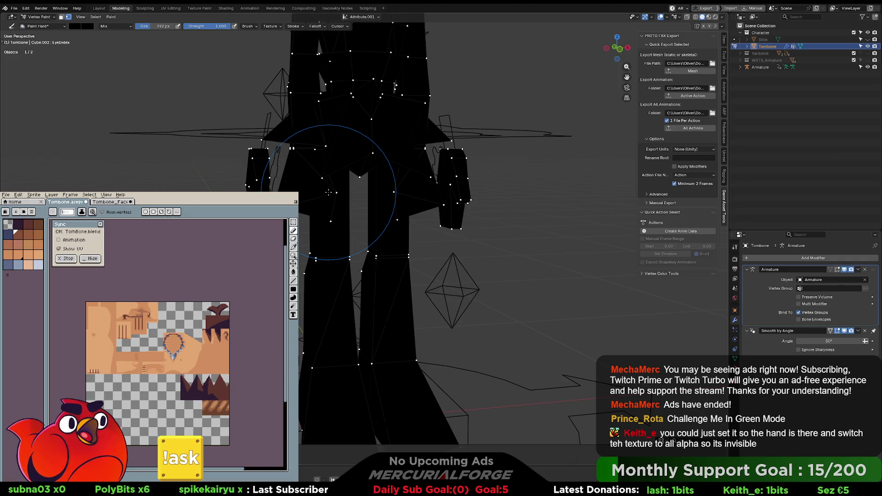
- Enter Edit Mode and select the whole right hand piece
mouse_move(376, 193)
middle_mouse_down()
mouse_move(418, 203)
mouse_move(423, 216)
mouse_move(403, 213)
middle_mouse_up()
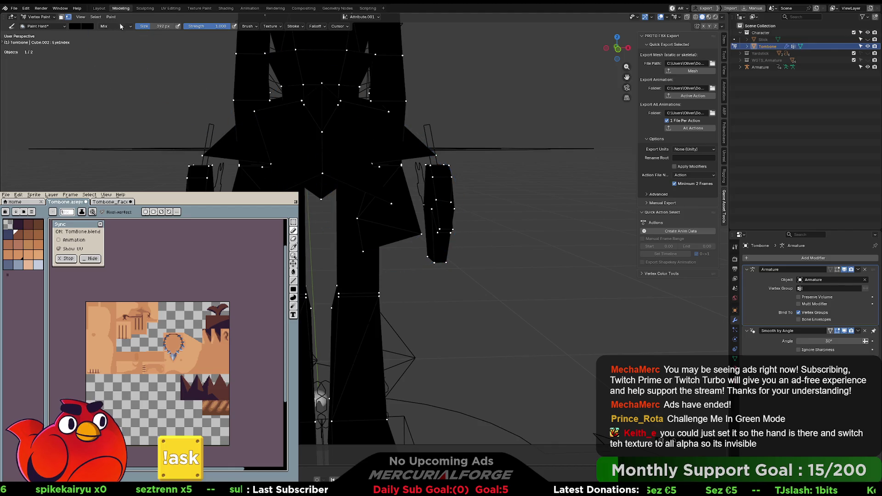
key("Tab")
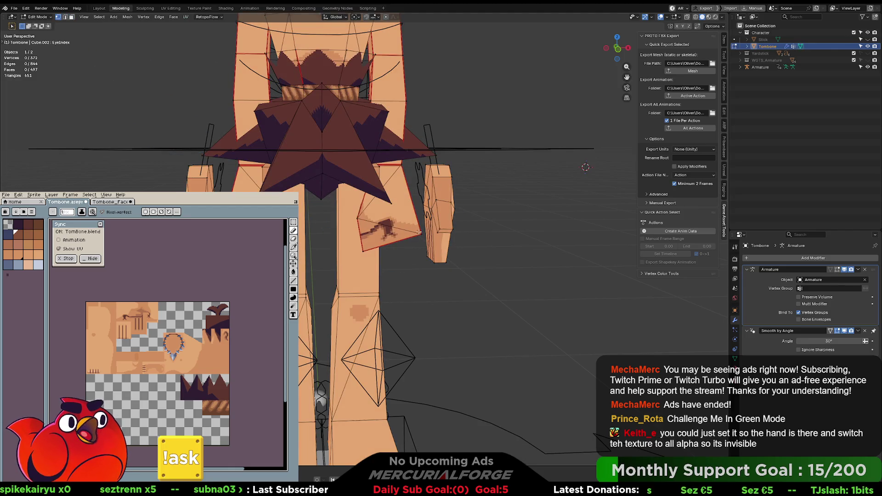
key("l")
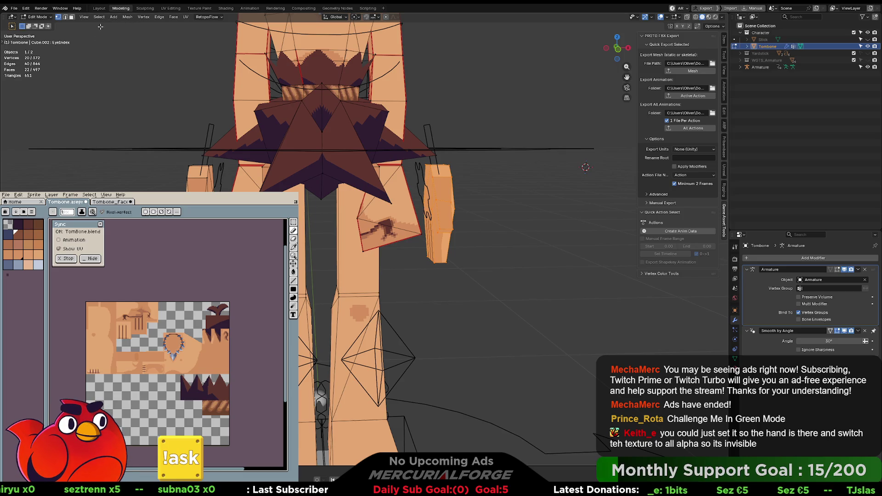
- Add the left hand to the selection and fill both hands with pure red
key("l")
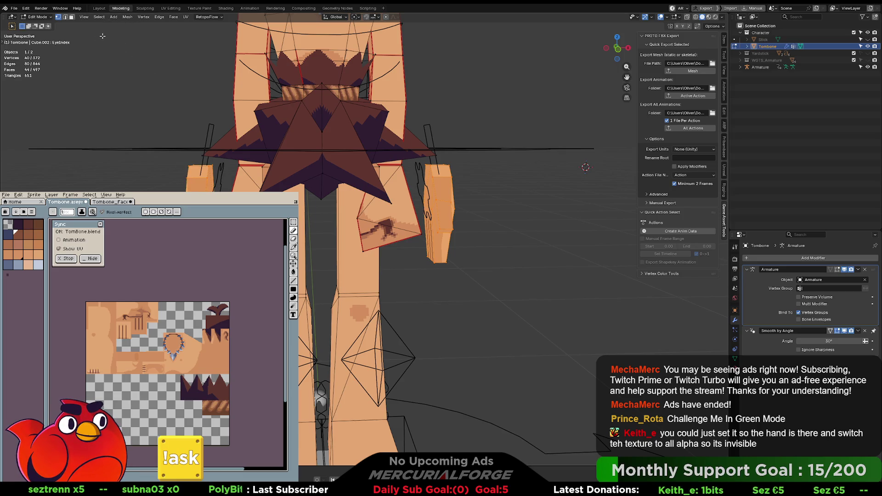
key("ctrl+Tab")
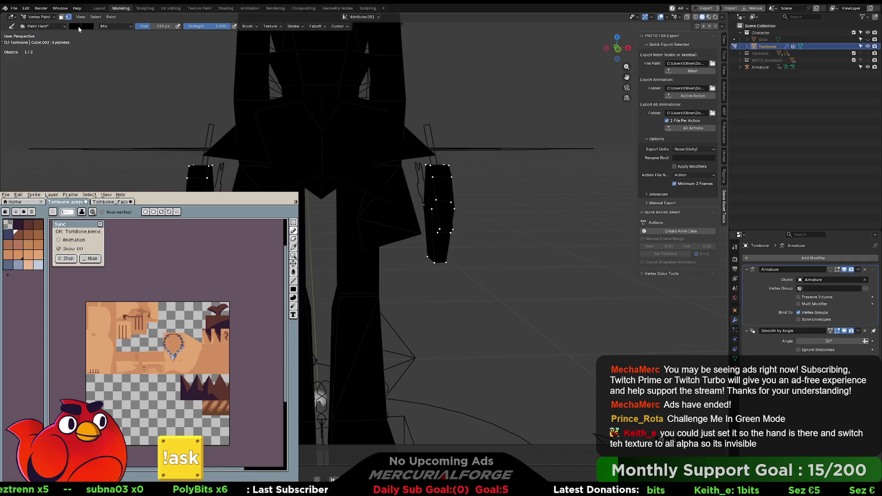
left_click(75, 25)
left_click_drag(91, 112, 168, 109)
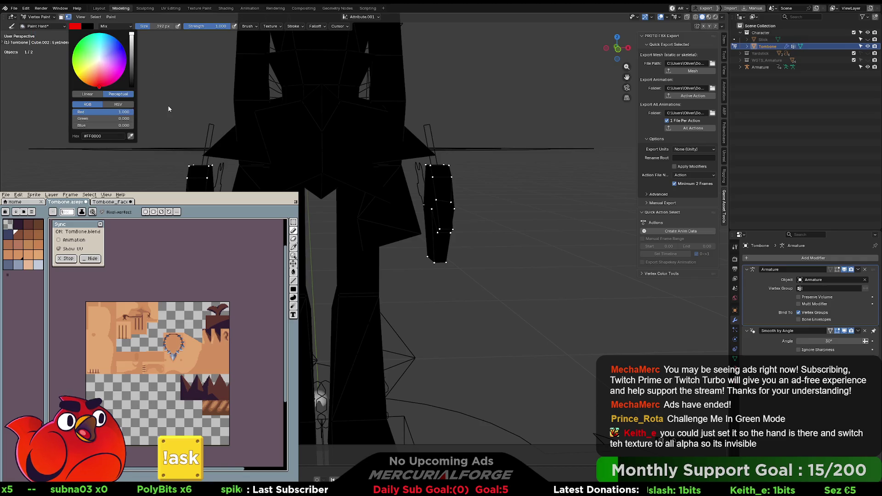
key("shift+k")
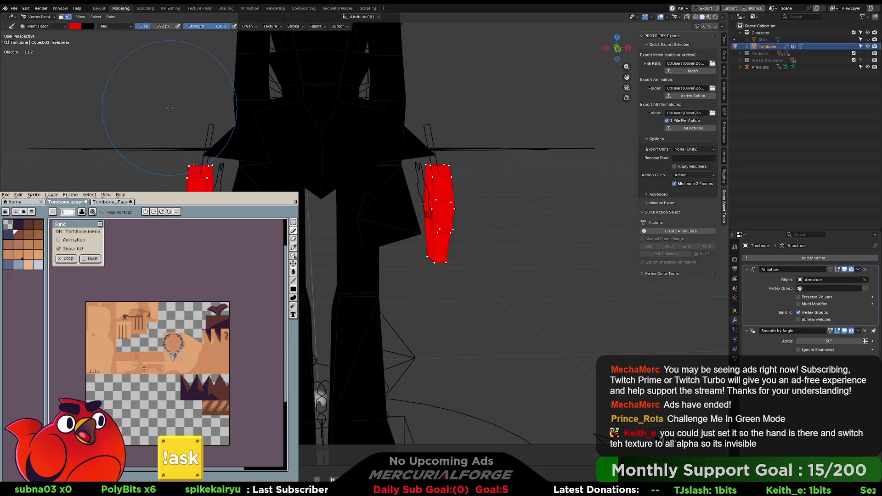
middle_click_drag(420, 190, 404, 197)
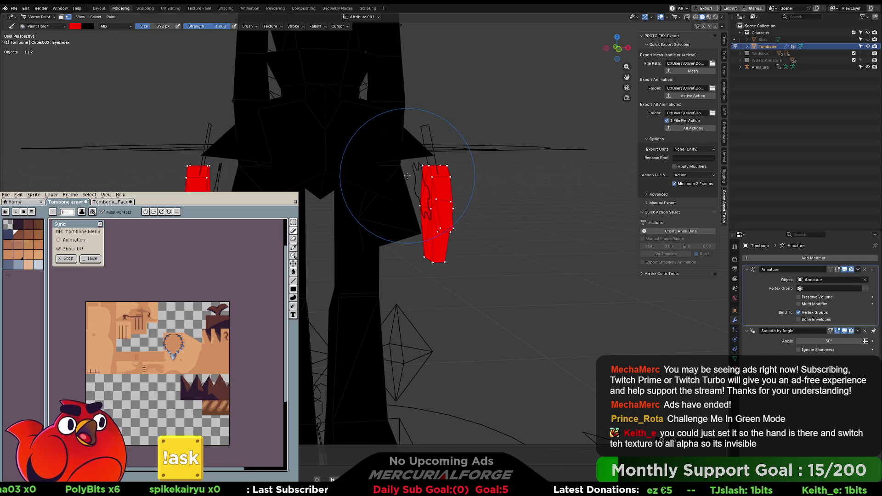
- Lower the brush Red value to 0.5 and refill the hands darker red
left_click(75, 27)
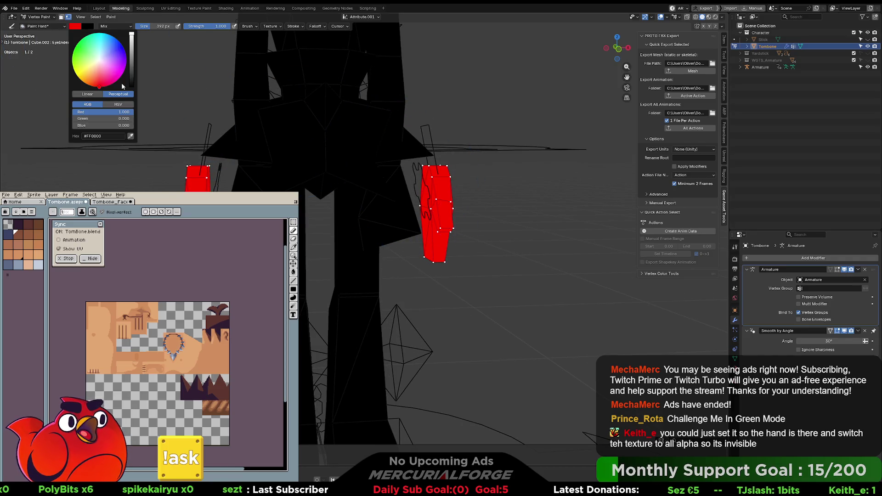
left_click(125, 113)
type("0.5")
key("Return")
left_click(125, 112)
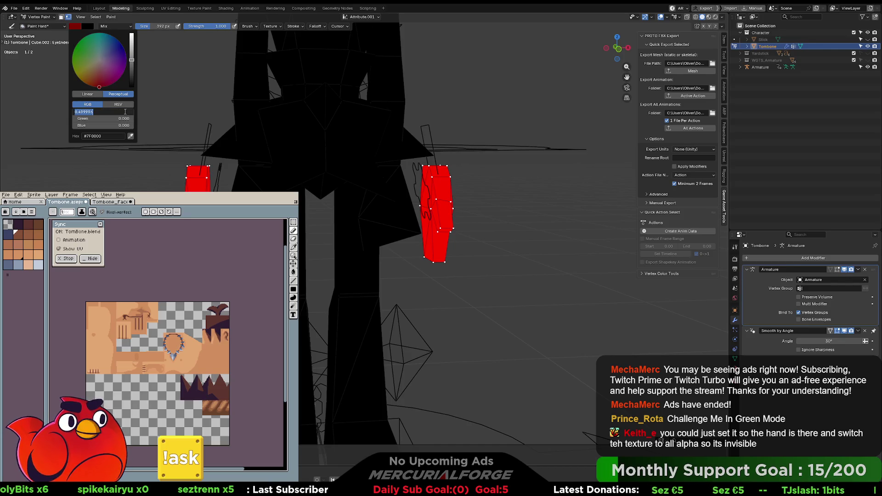
key("Return")
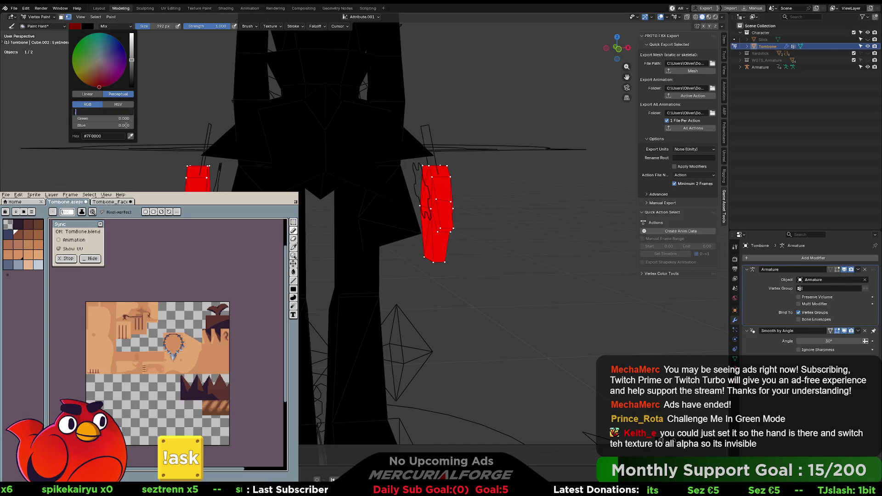
key("shift+k")
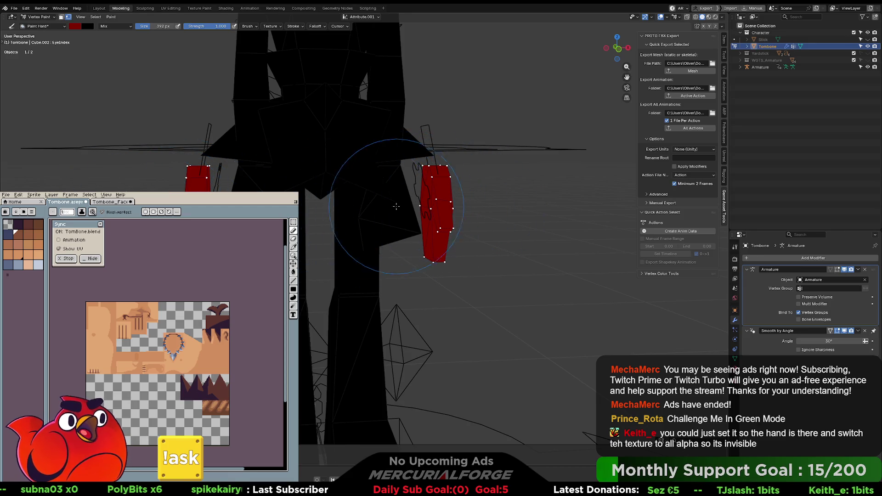
- Raise Red back to full, paint the right hand bright red, and return to Edit Mode
left_click(76, 27)
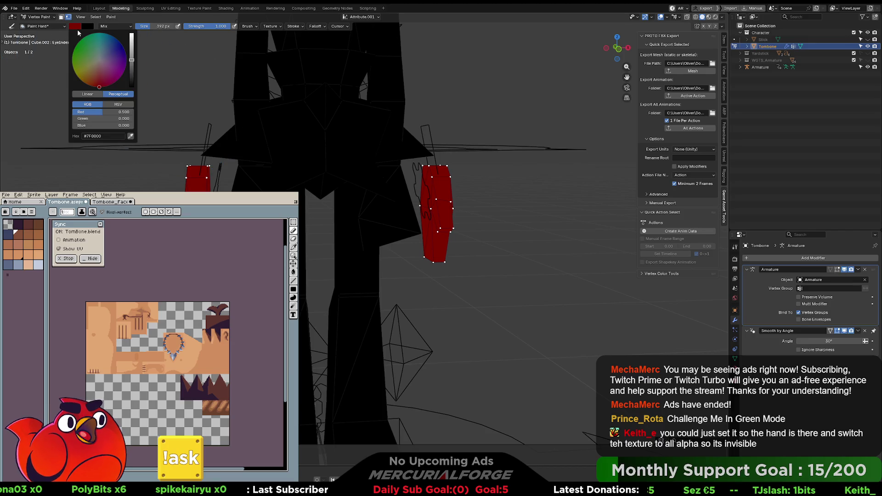
left_click_drag(97, 112, 133, 114)
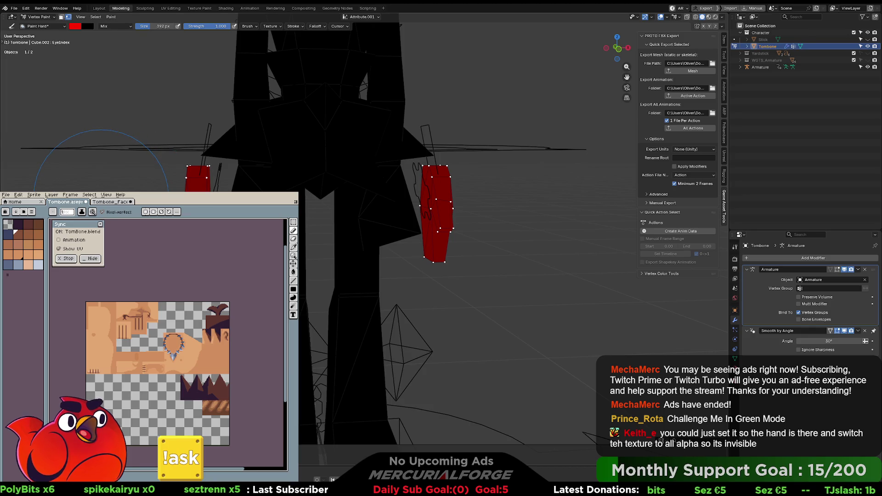
left_click(477, 198)
key("Tab")
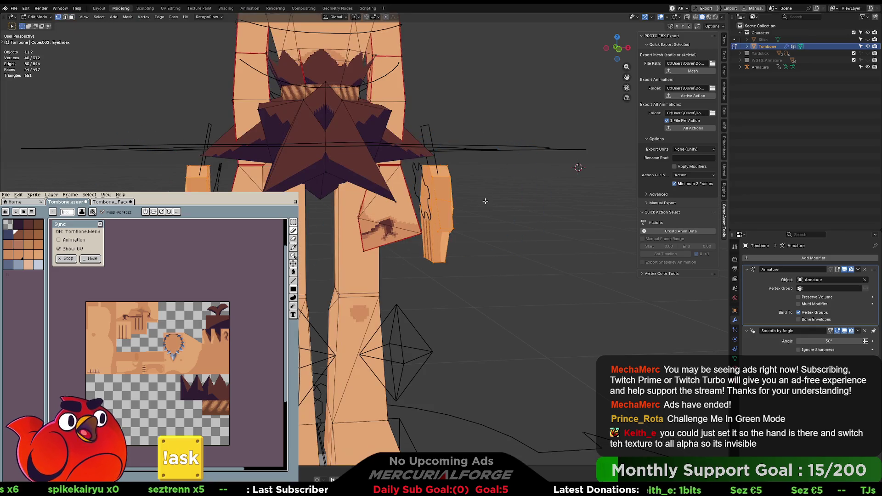
- Toggle the Tombone mesh's edit mode, then select the armature and enter Pose Mode
scroll(461, 208, "up", 3)
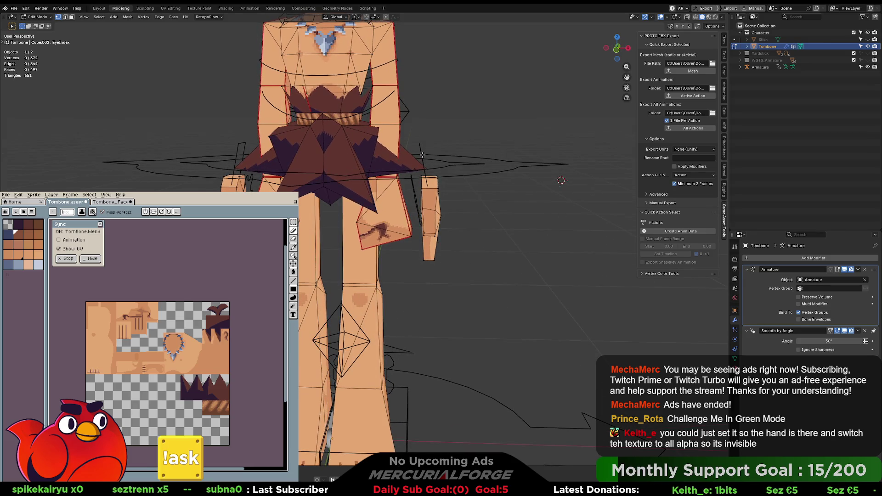
key("Tab")
key("Tab")
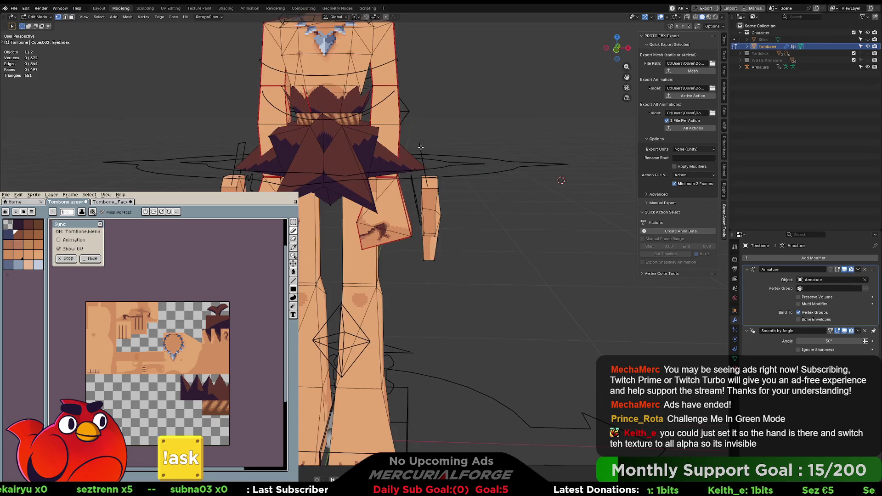
key("Tab")
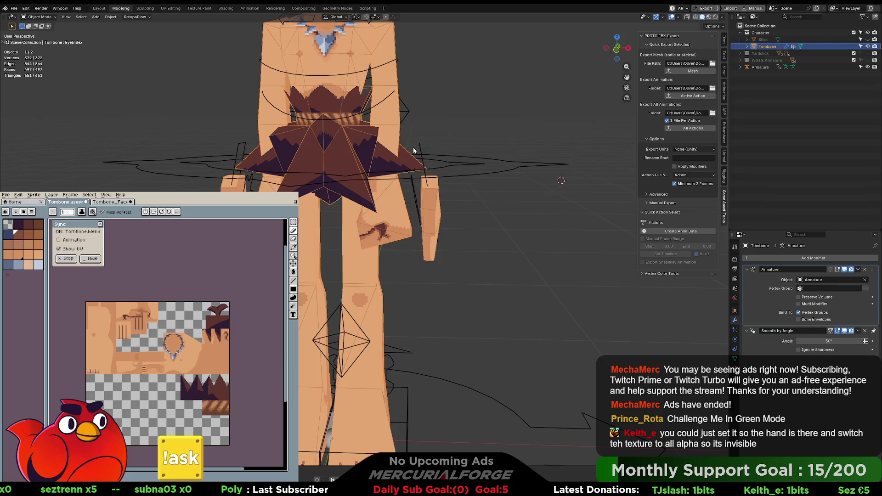
left_click(422, 156)
key("ctrl+Tab")
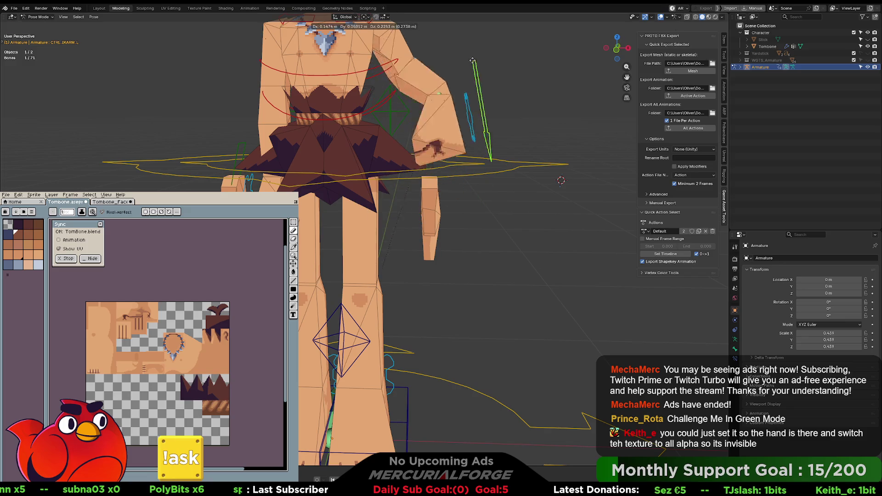
- Deselect the arm control bone and the hand bone on the armature
left_click(461, 253)
mouse_move(461, 253)
middle_mouse_down()
mouse_move(450, 239)
mouse_move(459, 230)
mouse_move(478, 243)
middle_mouse_up()
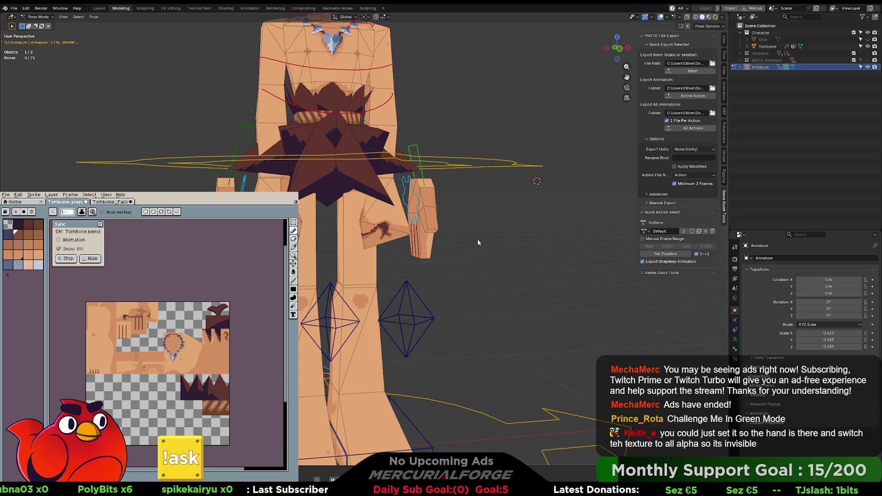
left_click(429, 207)
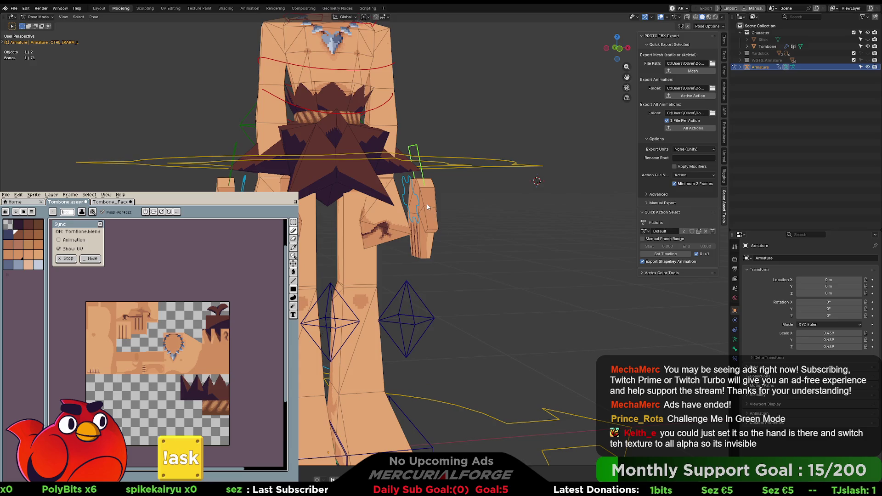
left_click(442, 201)
- Return to Object Mode, select the Tombone mesh plus armature, and go to Unreal's Content Drawer
key("ctrl+Tab")
left_click(403, 208)
left_click(434, 206)
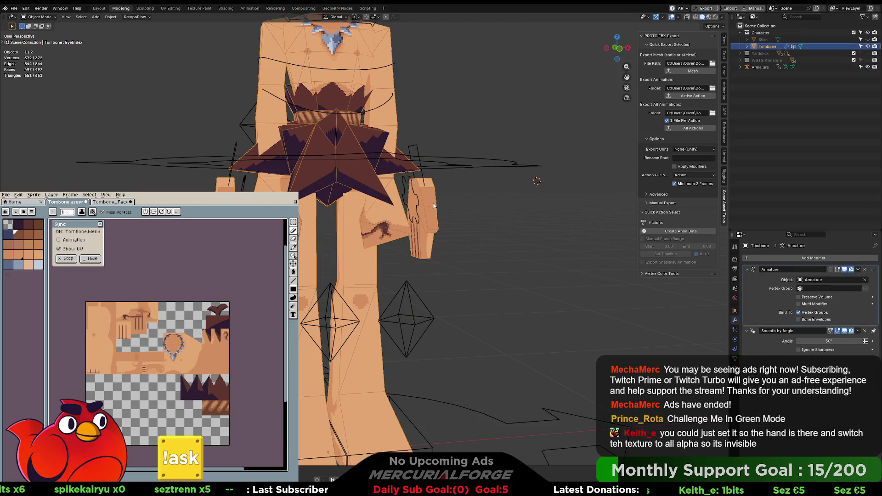
left_click(453, 159, "shift")
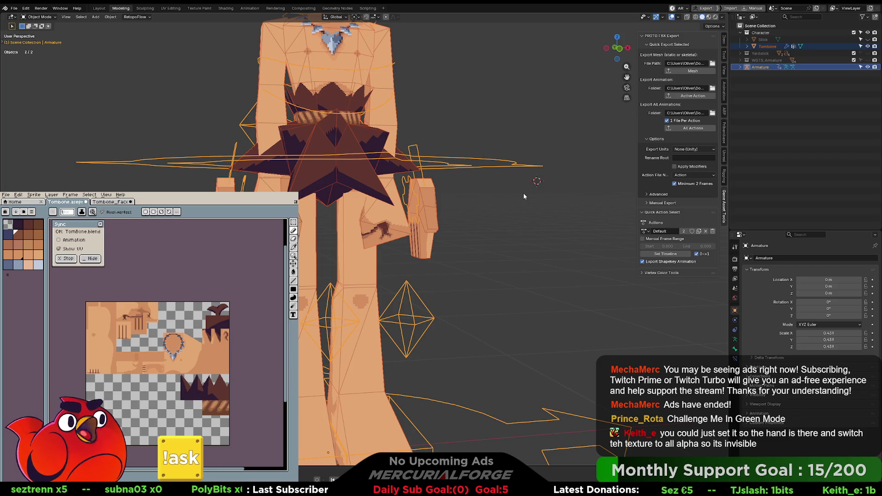
key("alt+Tab")
key("ctrl+space")
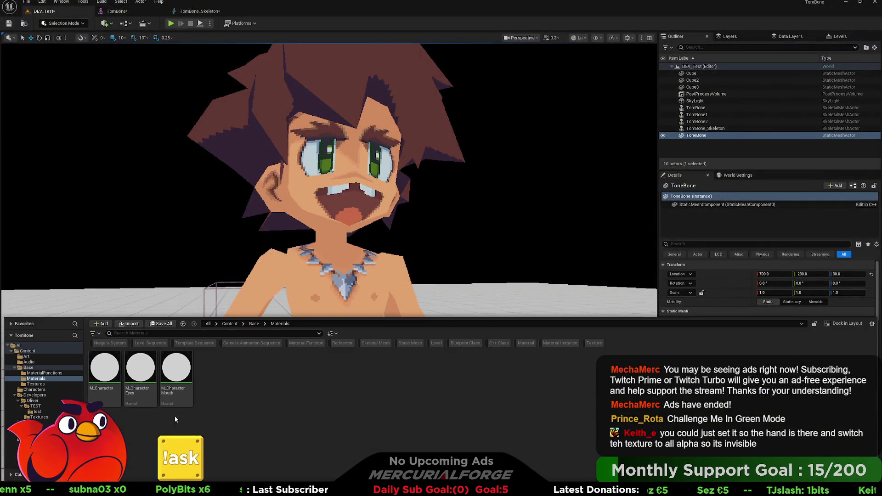
- Open TomBone from the test folder, reimport the mesh, zoom to its hips, then select Tombone in Blender
left_click(36, 412)
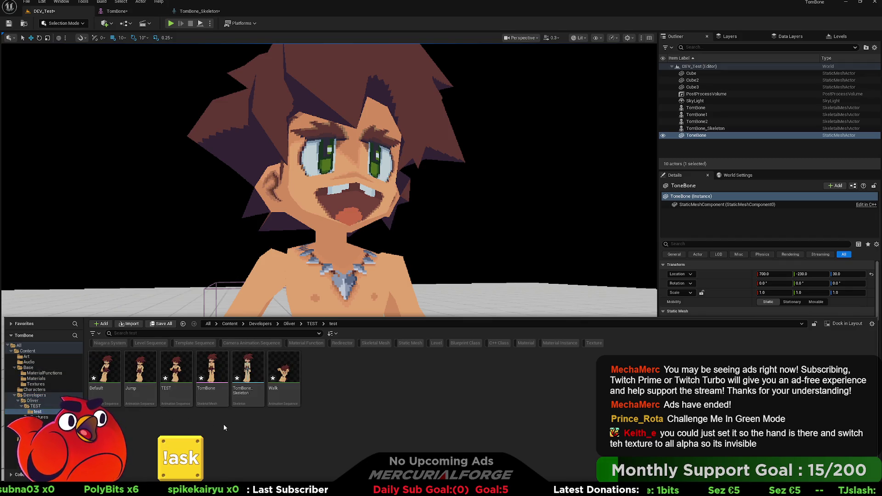
double_click(213, 396)
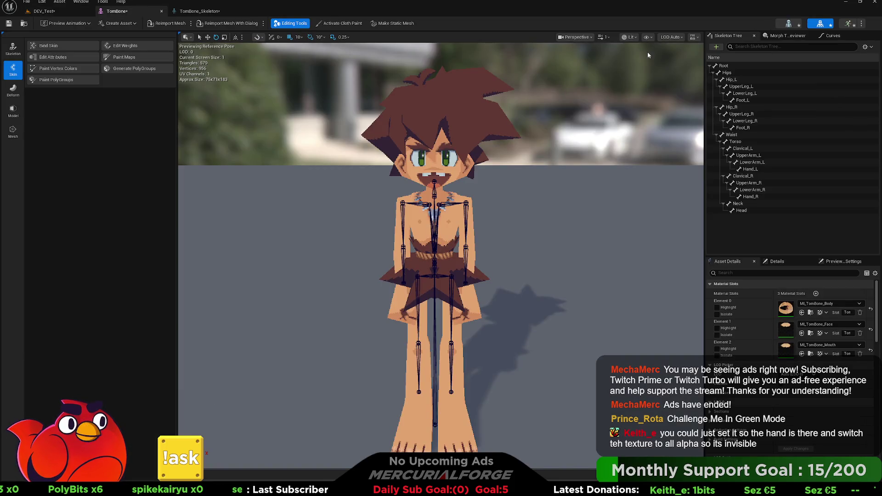
left_click(168, 25)
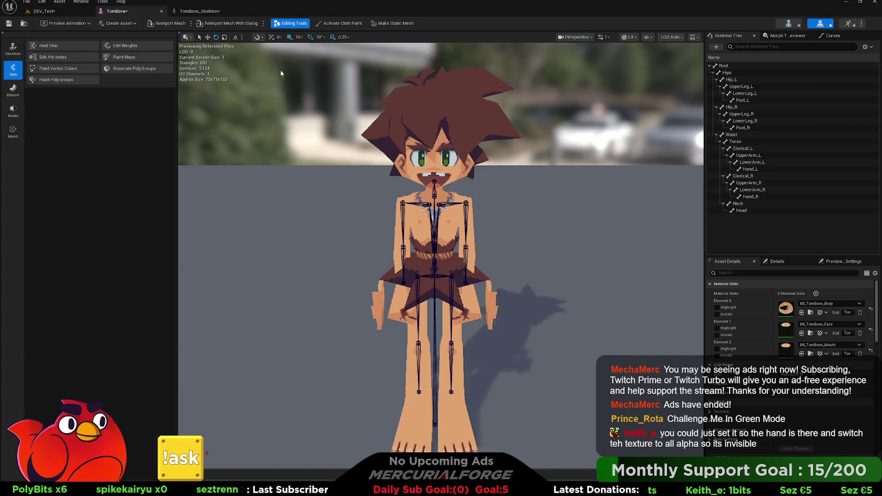
right_click_drag(404, 279, 404, 279)
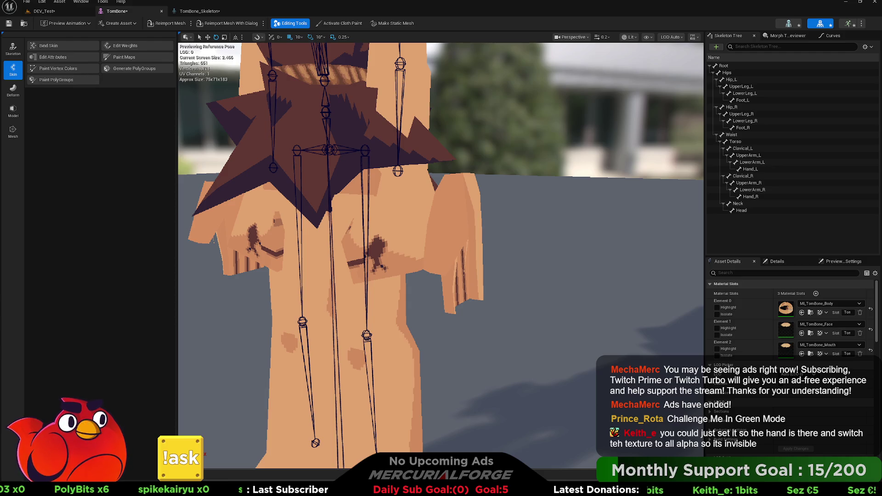
key("alt+Tab")
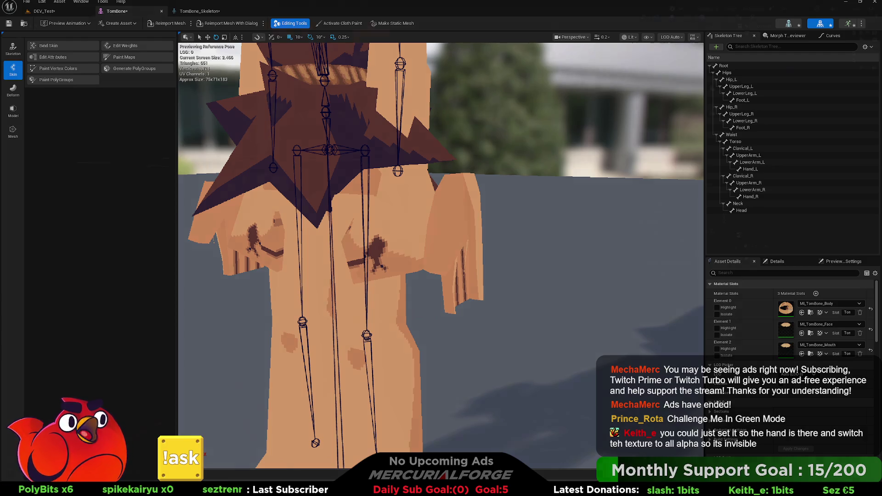
left_click(431, 220)
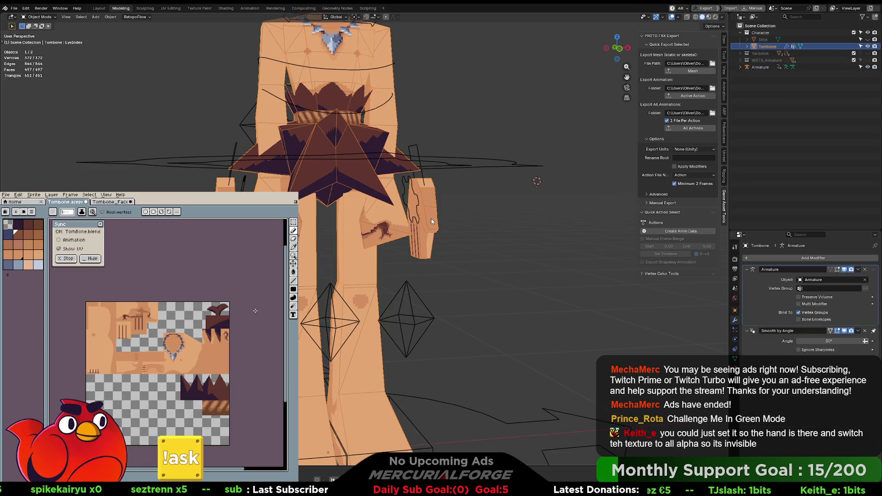
- Re-export the Aseprite sprite sheet over Tombone.png and return to Unreal Engine
key("ctrl")
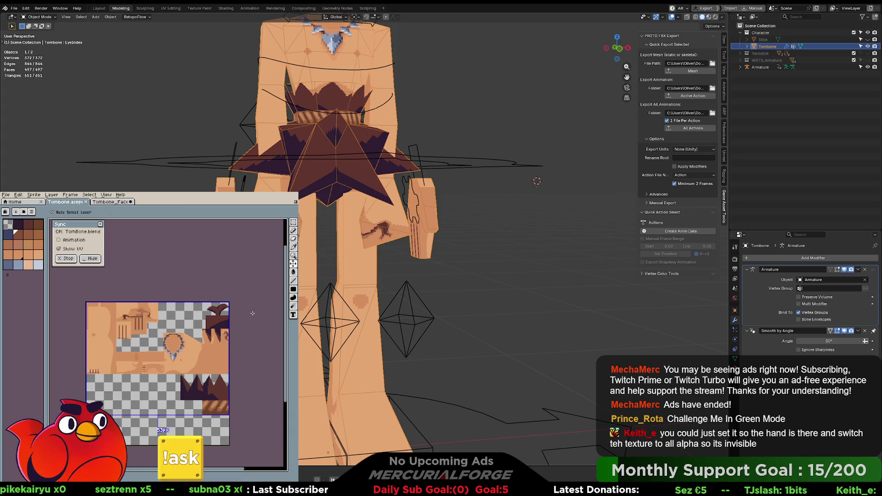
key("ctrl+alt+shift+s")
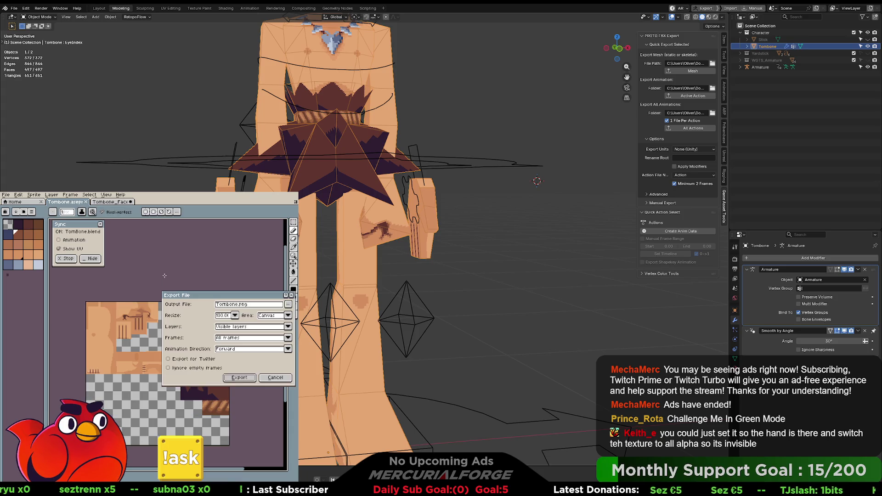
left_click(243, 378)
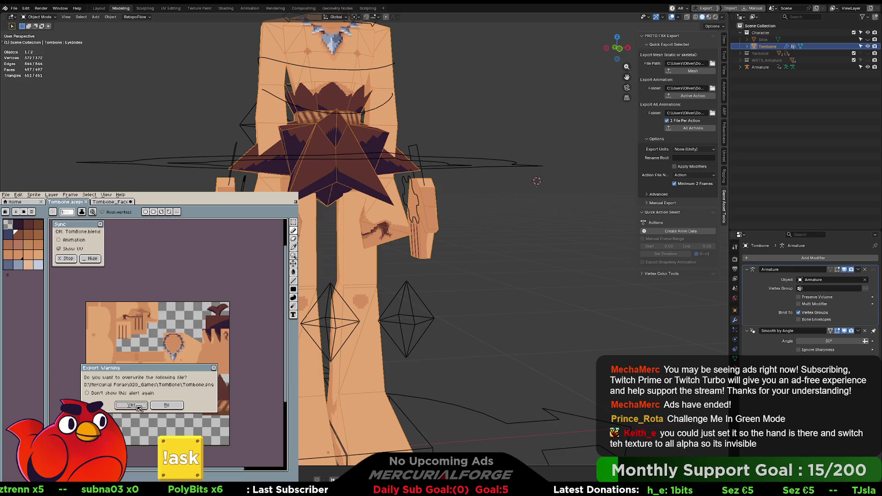
left_click(138, 406)
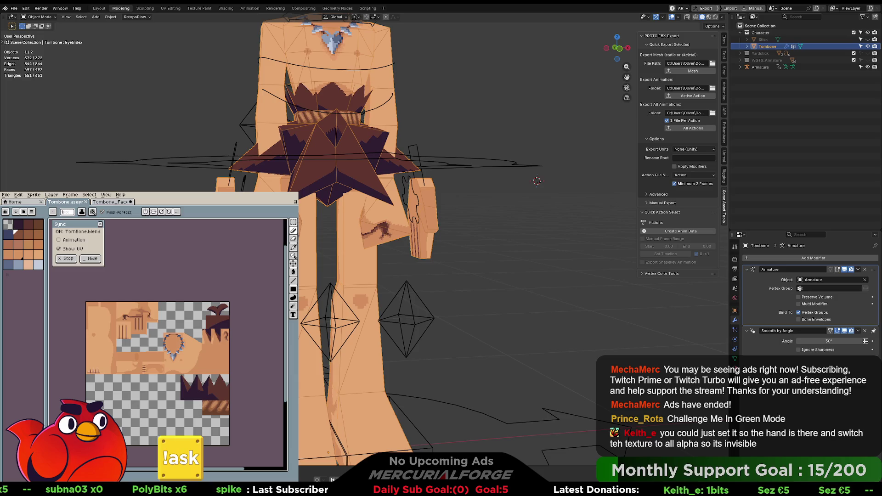
key("alt+Tab")
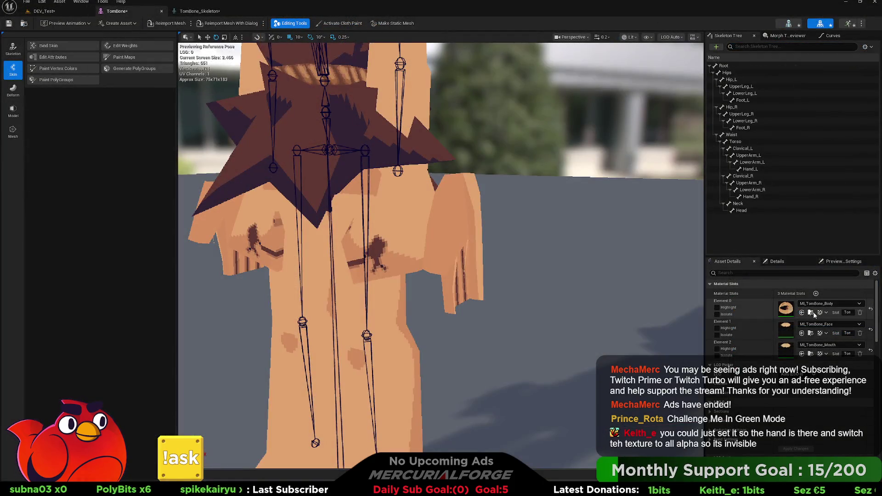
- Select the T_Tombone texture in the Content Drawer, then orbit to TomBone's front
left_click(820, 316)
left_click(530, 377)
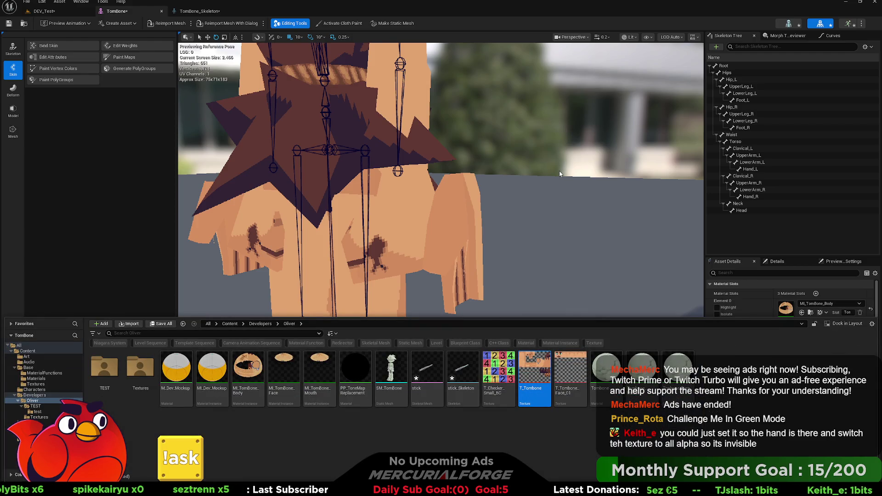
left_click(551, 189)
left_click_drag(551, 197, 522, 202)
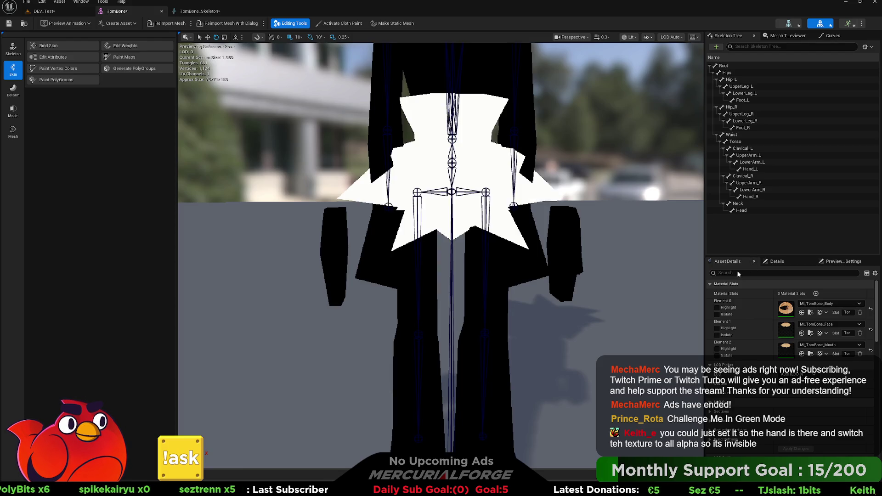
- Orbit, zoom out and pan until the all-white TomBone is framed from head to feet
right_click_drag(591, 200, 586, 204)
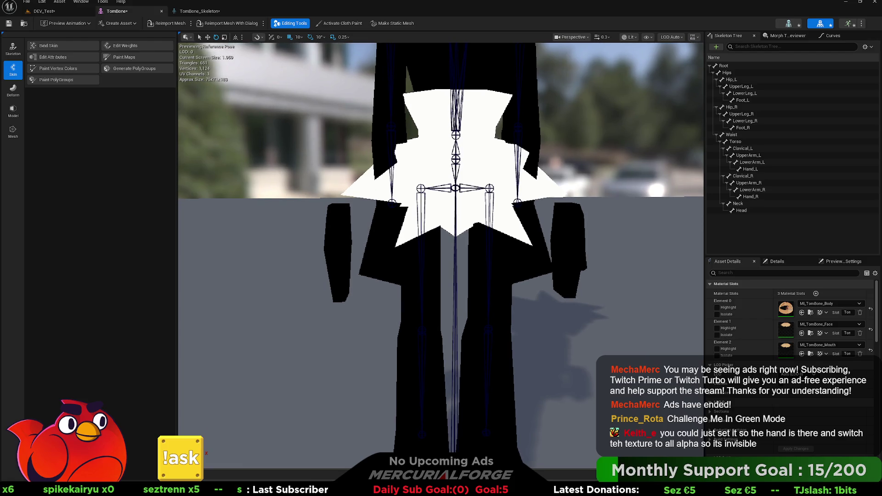
scroll(441, 248, "down", 5)
right_click_drag(547, 187, 547, 187)
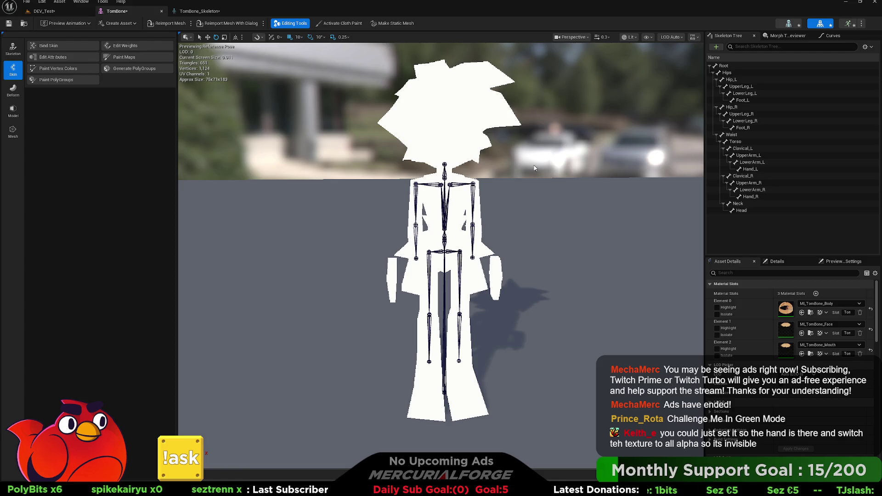
mouse_move(513, 216)
left_mouse_down()
mouse_move(512, 177)
mouse_move(513, 193)
left_mouse_up()
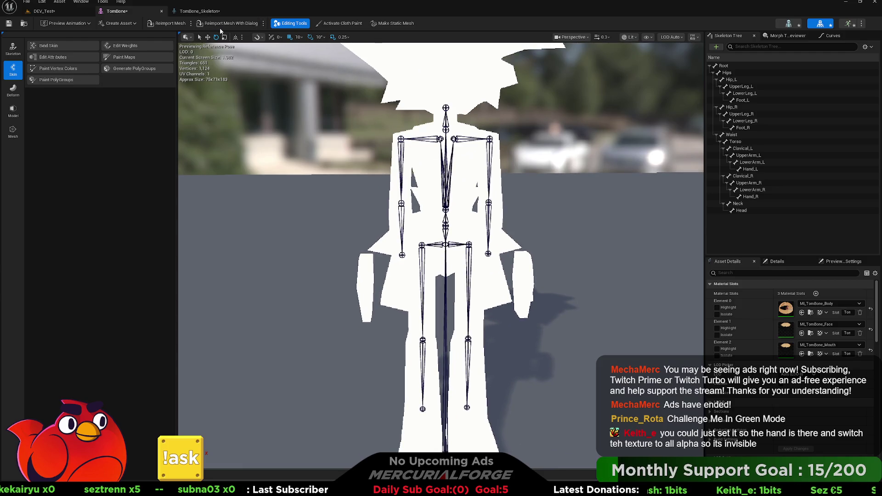
- Reimport TomBone through the import-options dialog and show the Mesh tools in the sidebar
left_click(195, 26)
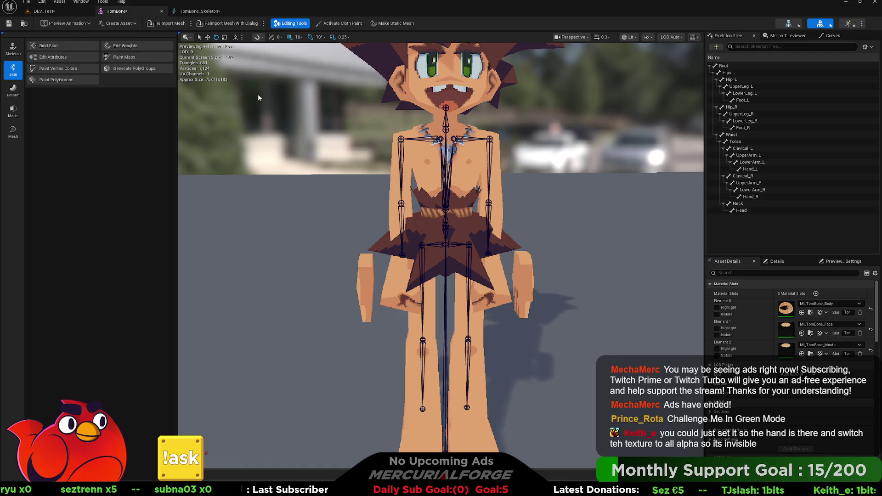
left_click(13, 131)
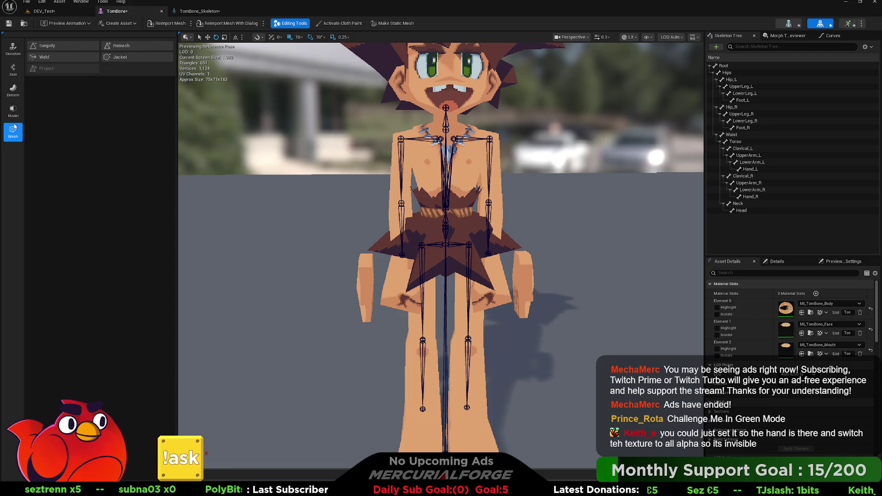
- Start vertex-colour painting and paint both of TomBone's hands red
left_click(15, 51)
left_click(14, 72)
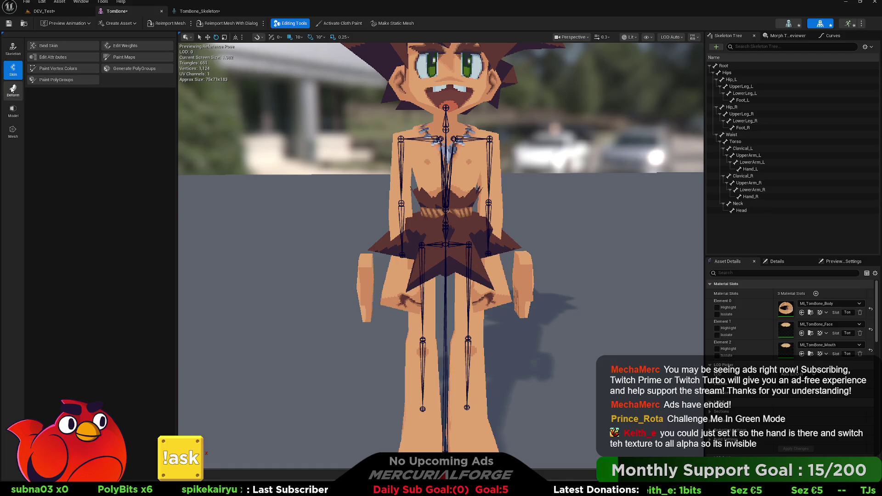
left_click(54, 68)
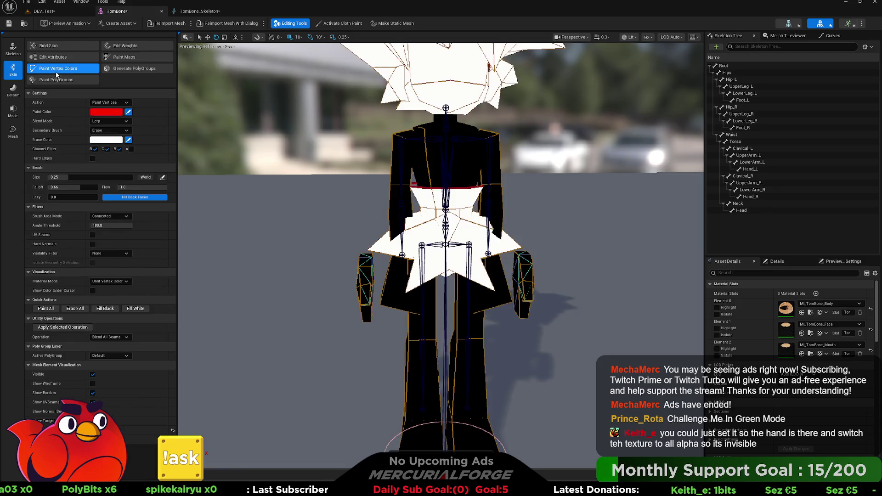
left_click_drag(357, 270, 367, 289)
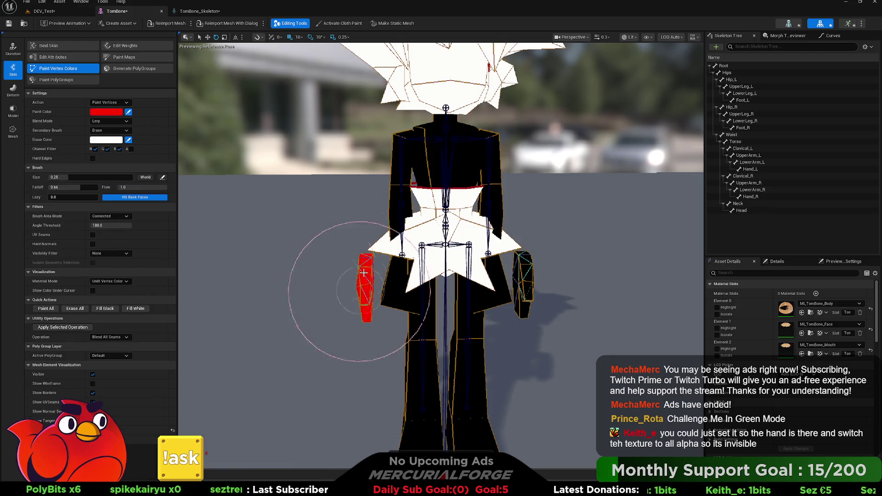
left_click_drag(540, 287, 524, 294)
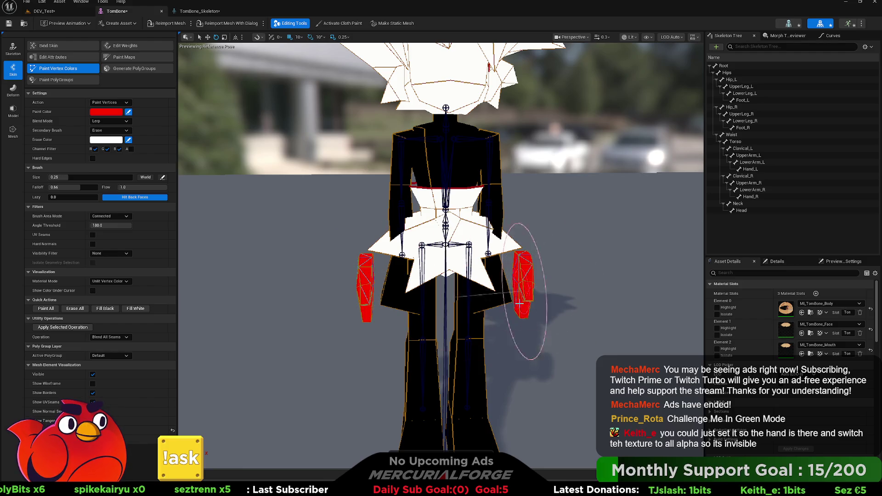
middle_click_drag(522, 295, 276, 292)
- Orbit around the painted hands and torso, then switch to Blender
mouse_move(276, 292)
left_mouse_down("alt")
mouse_move(324, 266)
mouse_move(256, 276)
mouse_move(256, 390)
mouse_move(276, 374)
mouse_move(510, 368)
mouse_move(391, 330)
left_mouse_up("alt")
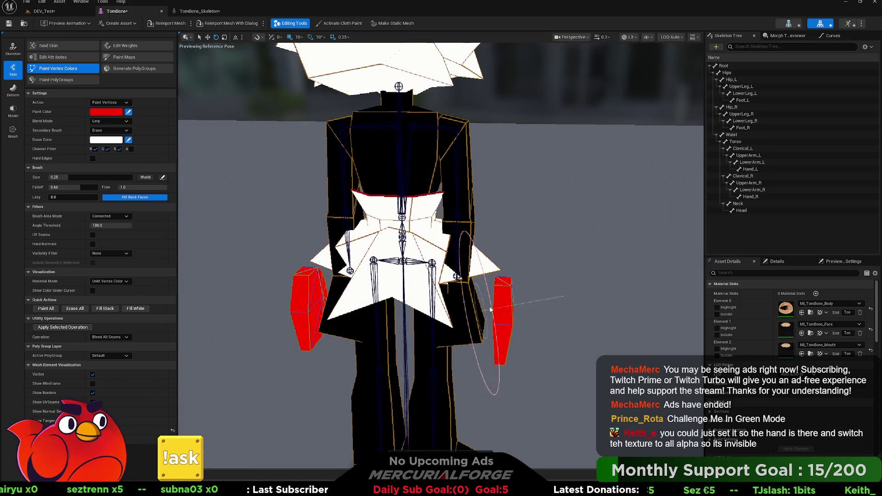
mouse_move(271, 372)
left_mouse_down("alt")
mouse_move(202, 359)
mouse_move(482, 393)
mouse_move(473, 393)
mouse_move(477, 330)
mouse_move(301, 337)
left_mouse_up("alt")
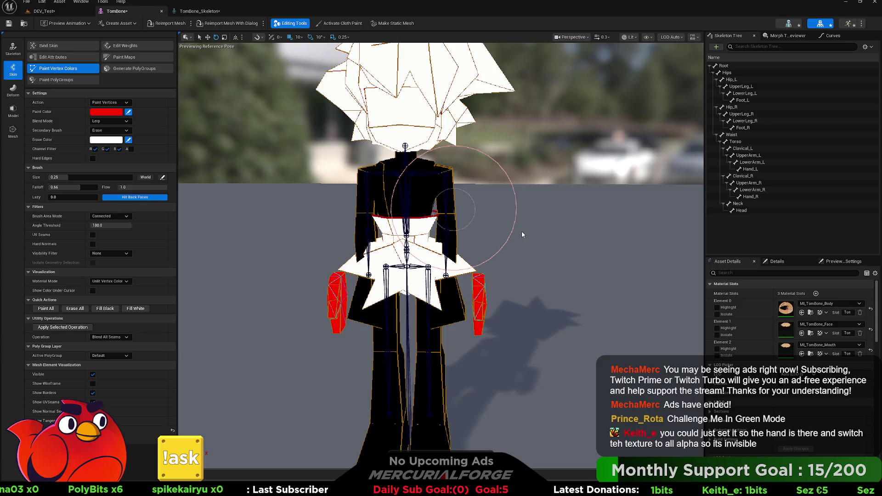
key("alt+Tab")
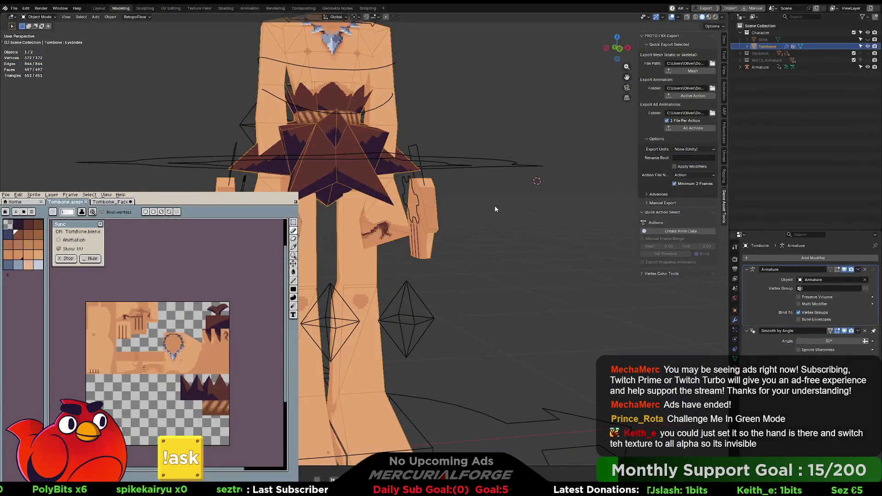
- Put Tombone in Vertex Paint, orbit to inspect both red hands, then enter Edit Mode
middle_click_drag(495, 209, 489, 212)
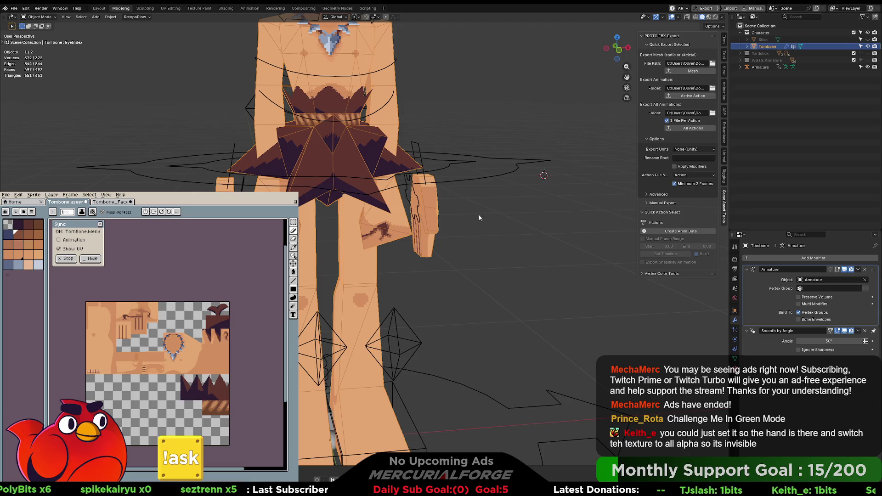
key("ctrl+Tab")
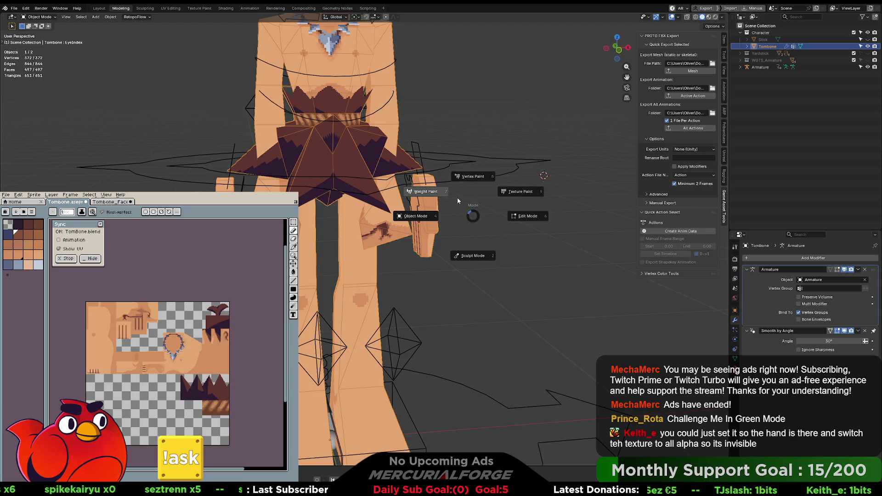
key("ctrl+Tab")
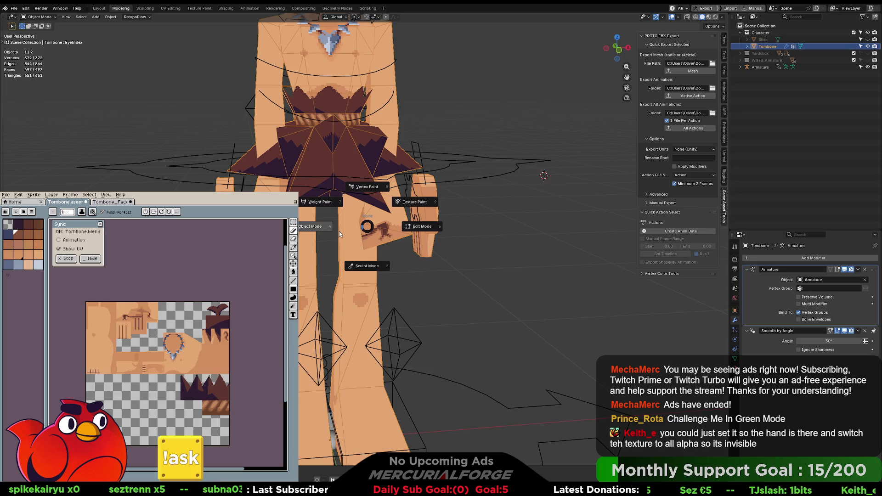
left_click(368, 188)
scroll(456, 228, "down", 2)
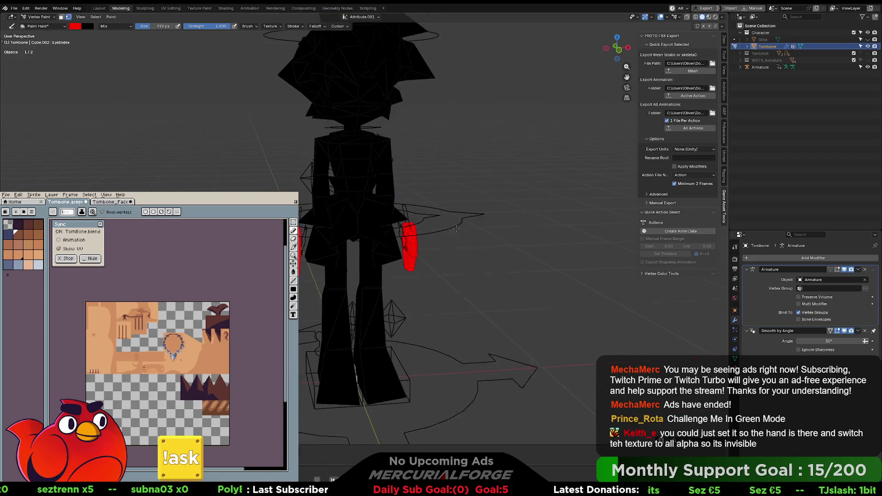
middle_click_drag(457, 228, 436, 221)
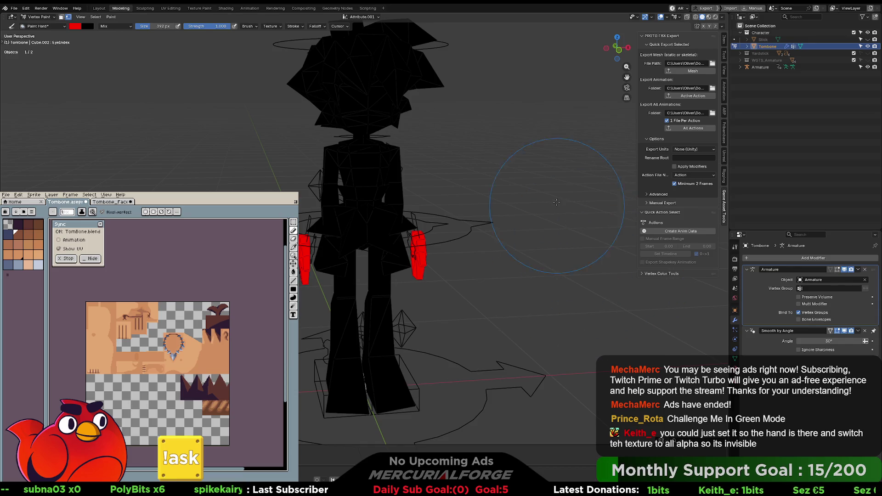
key("Tab")
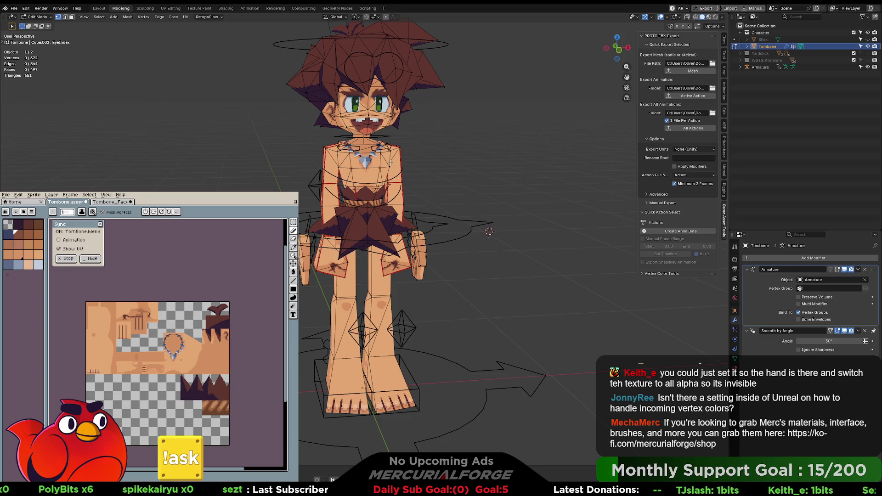
- Leave Edit Mode and select the Tombone mesh together with its armature
key("Tab")
key("Tab")
key("Tab")
left_click(423, 159)
left_click(394, 156)
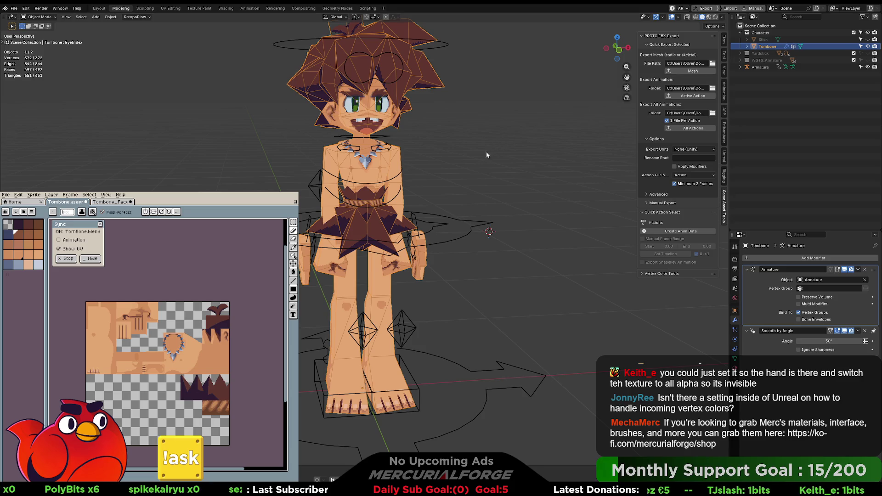
left_click(457, 222, "shift")
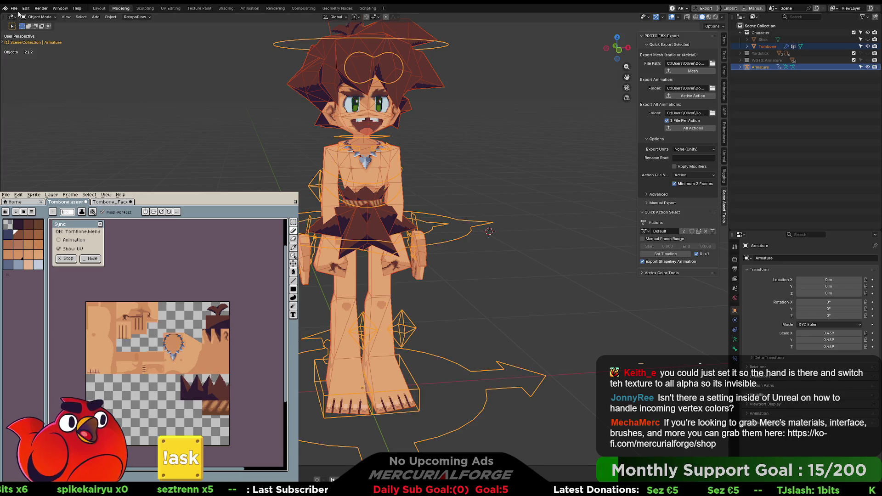
- Browse the File > Export format options, then return to Unreal's mesh editor
left_click(14, 8)
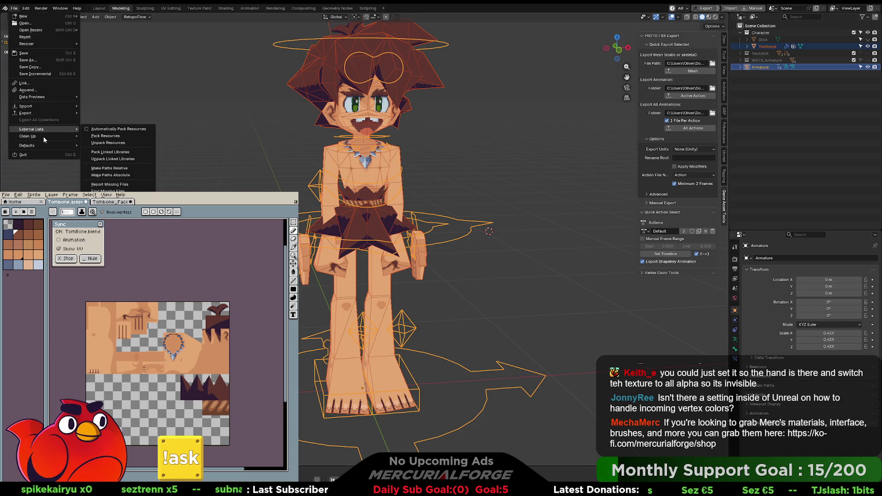
mouse_move(30, 136)
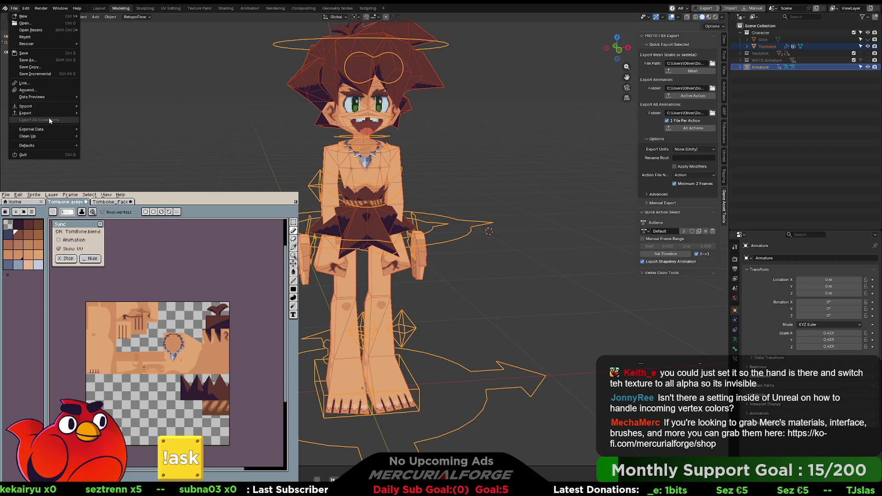
mouse_move(50, 114)
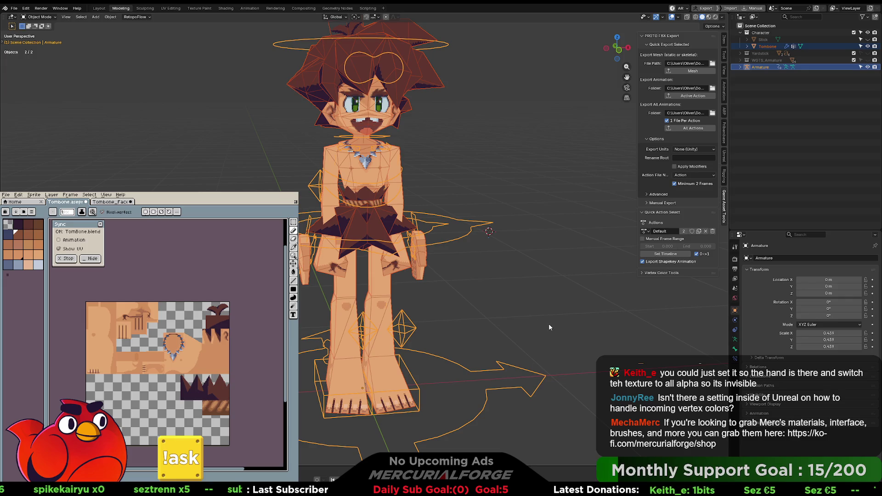
key("alt+Tab")
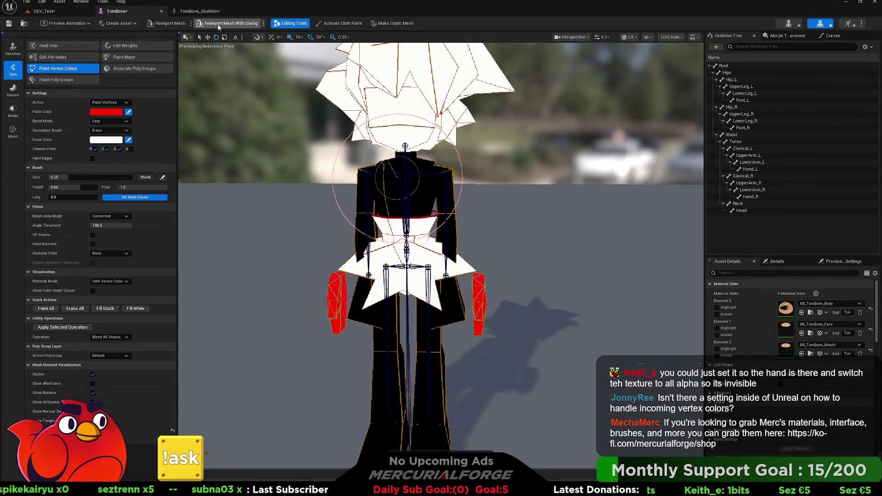
- Reimport the TomBone skeletal mesh with its import dialog, then pick a pink paint colour
left_click(172, 23)
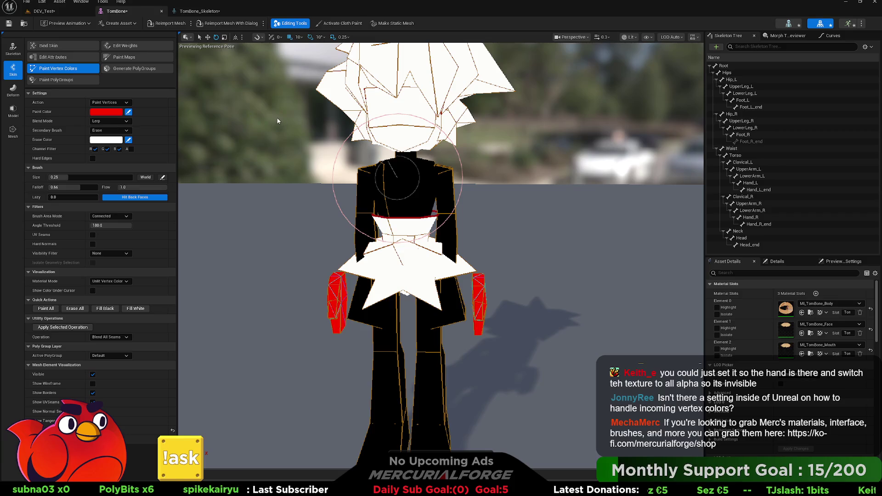
left_click(232, 24)
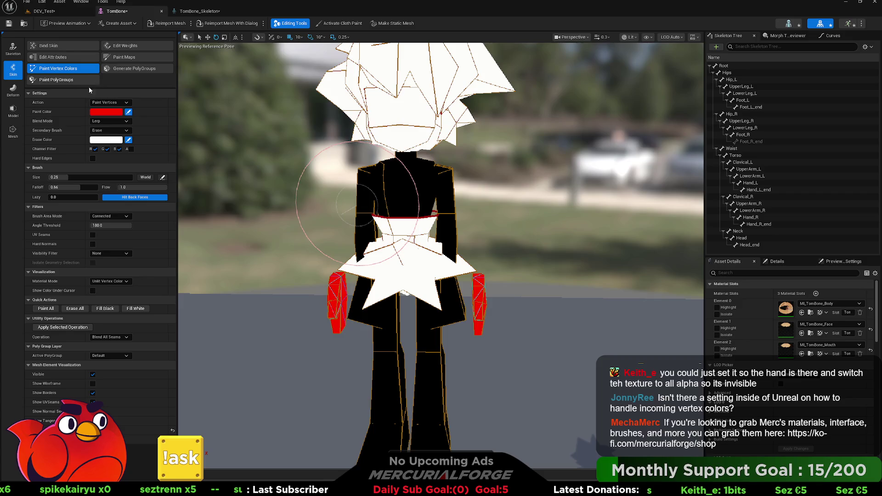
left_click(113, 113, "shift")
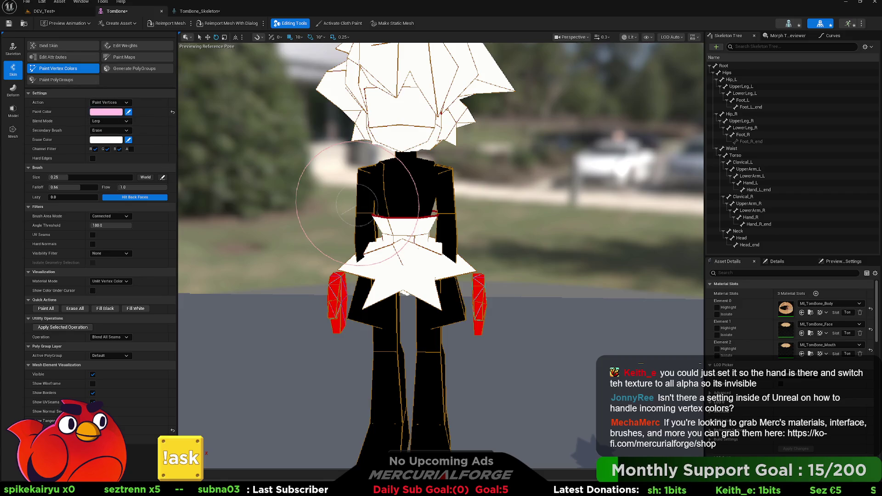
- Paint TomBone's left and right hands pink, then bring up the Content Drawer
left_click(340, 299)
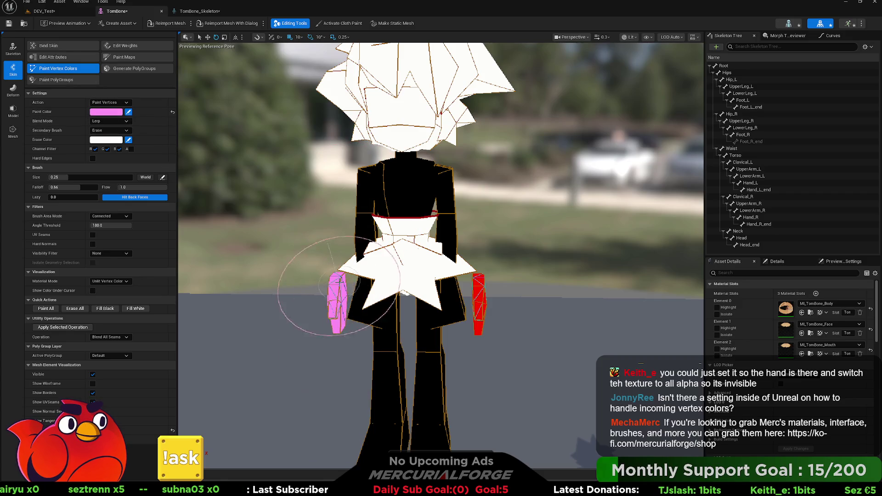
left_click(478, 283)
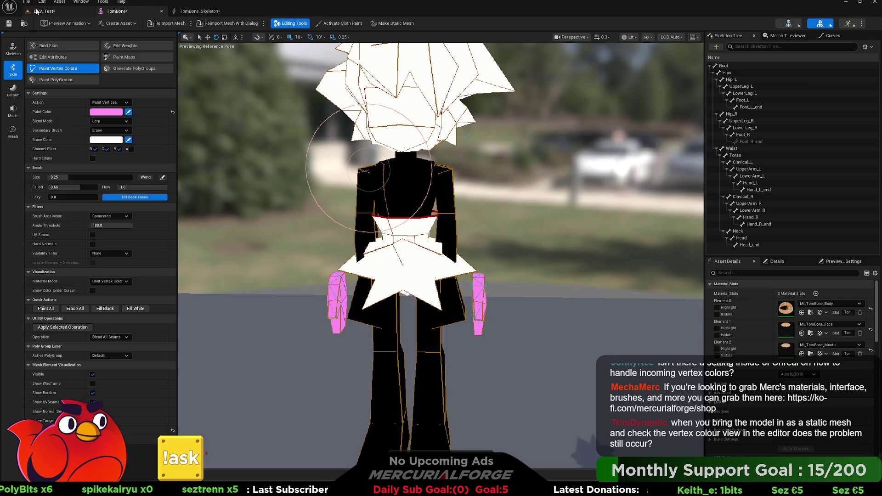
key("ctrl+space")
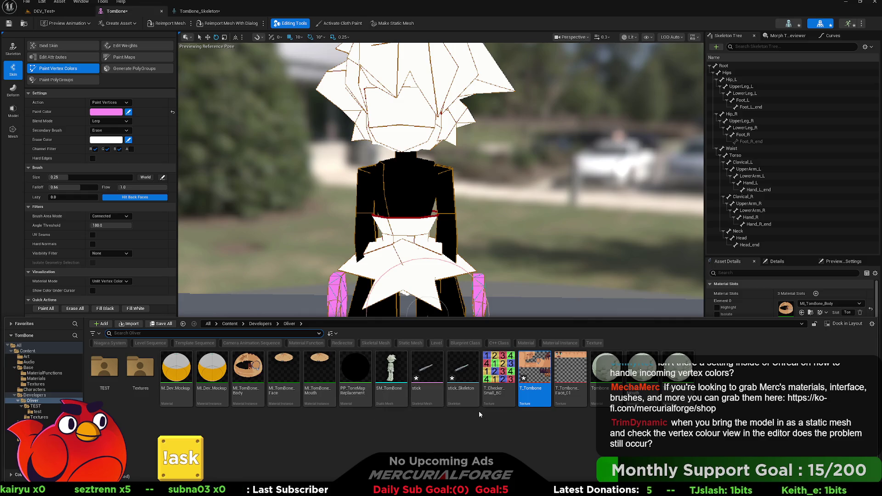
- Deselect T_Tombone in the Content Drawer and switch over to Blender
left_click(405, 428)
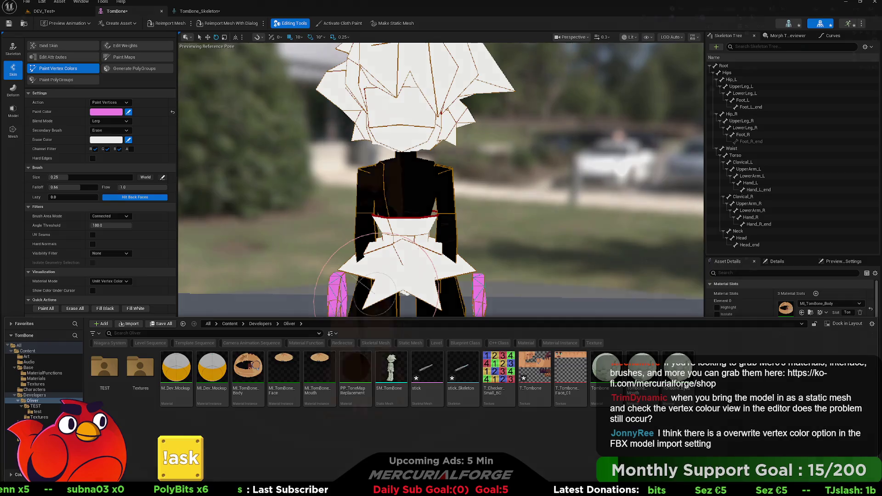
key("alt+Tab")
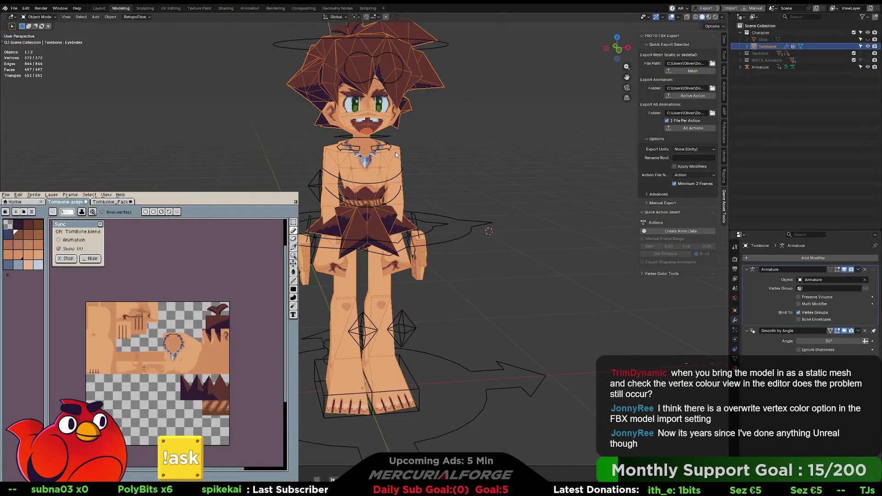
- Re-export the Tombone mesh and Armature with PROTO FBX Export, then return to Unreal
left_click(436, 219, "shift")
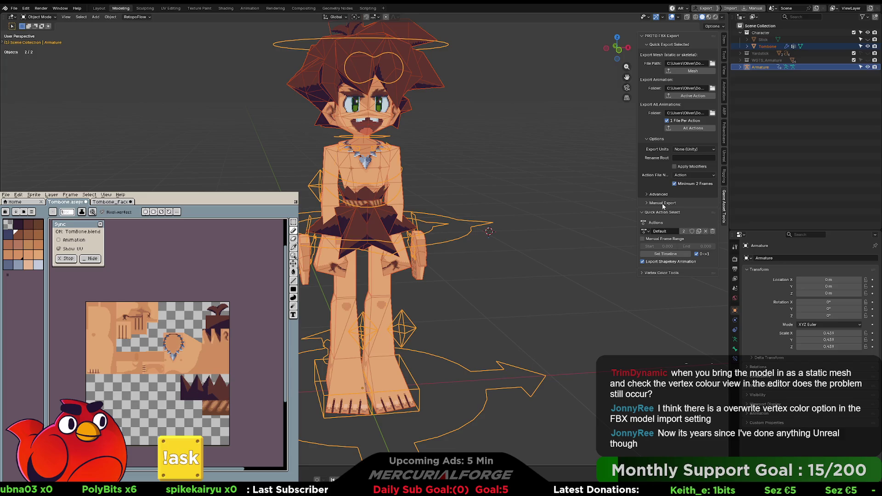
left_click(649, 202)
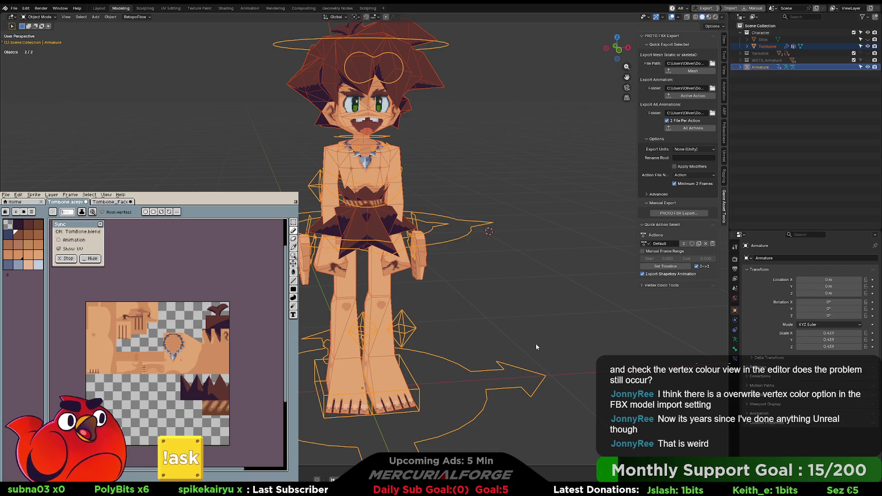
left_click(551, 369)
left_click(548, 269)
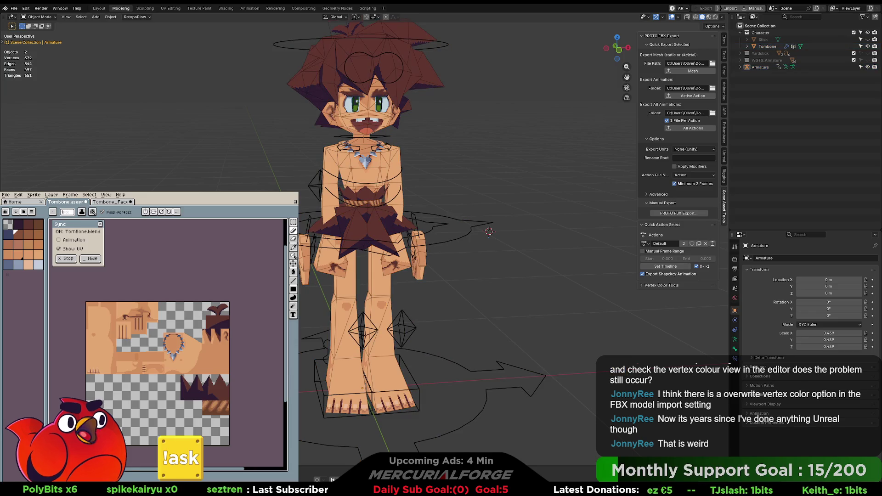
key("alt+Tab")
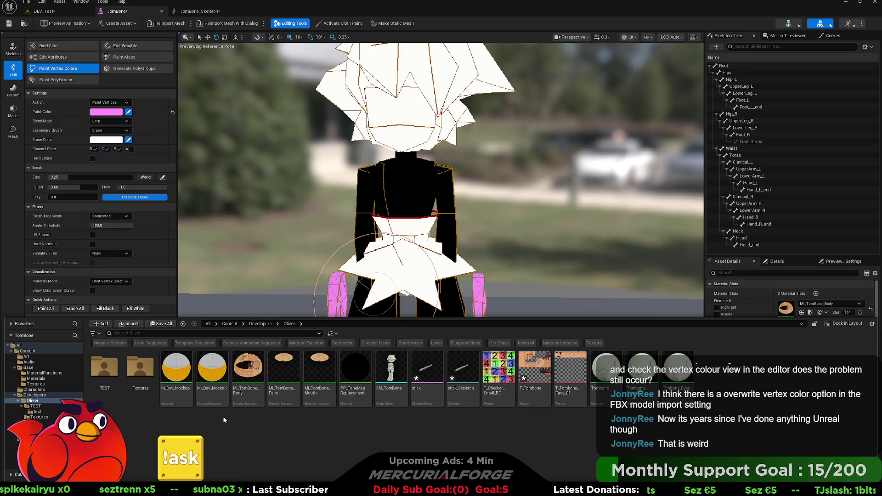
- Browse the TomBone assets in Oliver's Textures folder, then close the Content Drawer
double_click(140, 377)
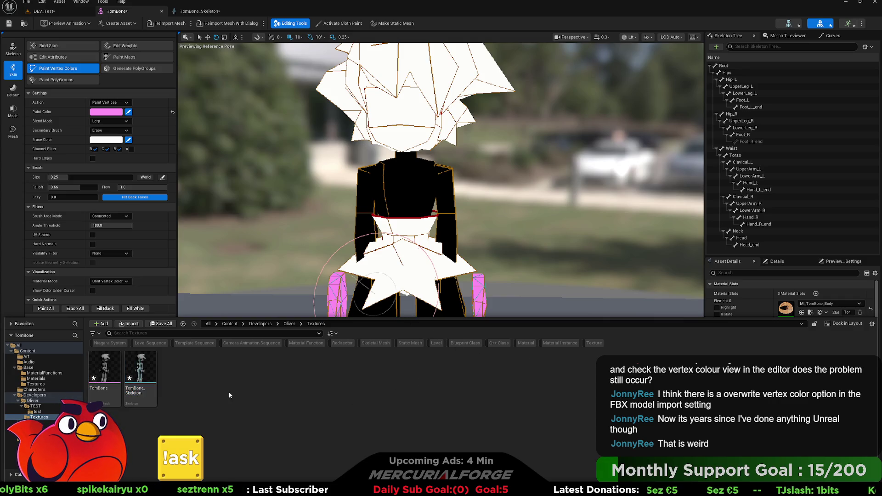
left_click(481, 113)
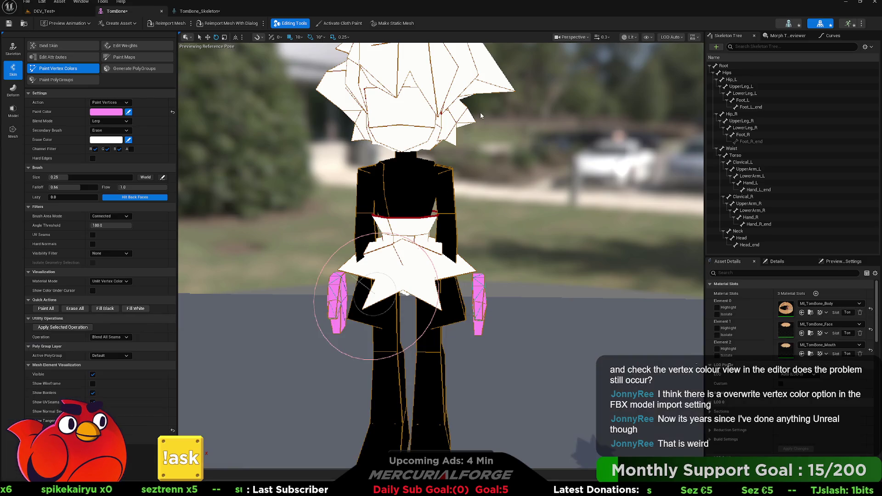